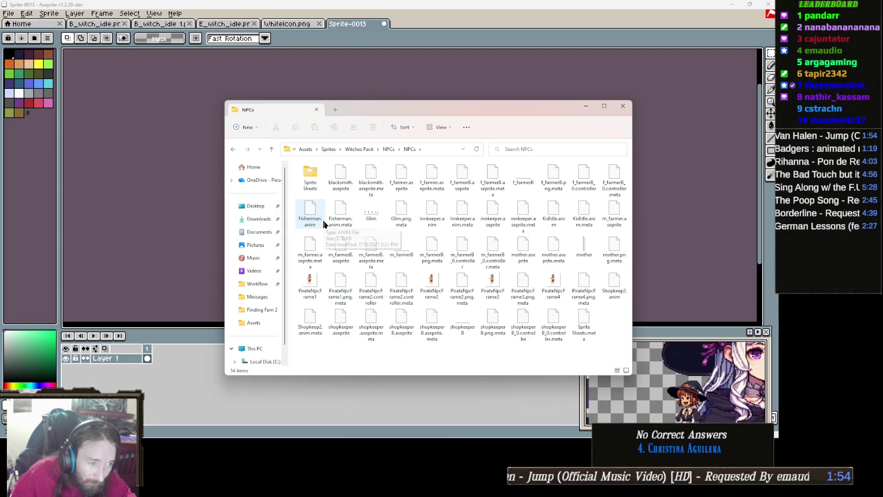
- Browse Sprite Sheets, return to Witches Pack, and open the White_witch folder
ctrl+scroll(325, 226, up, 1)
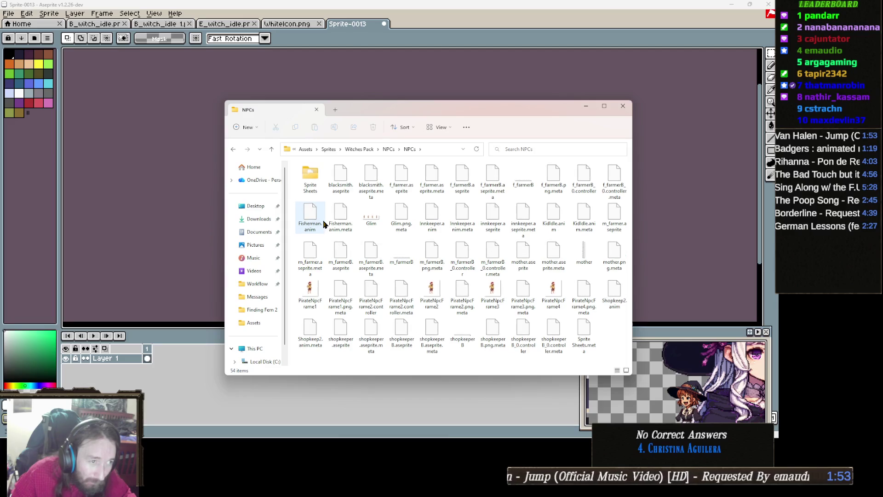
double_click(307, 176)
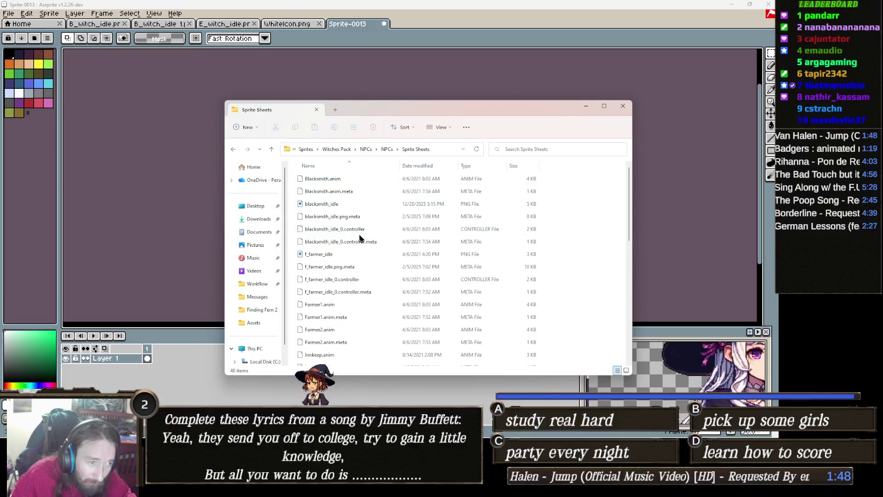
scroll(355, 233, down, 7)
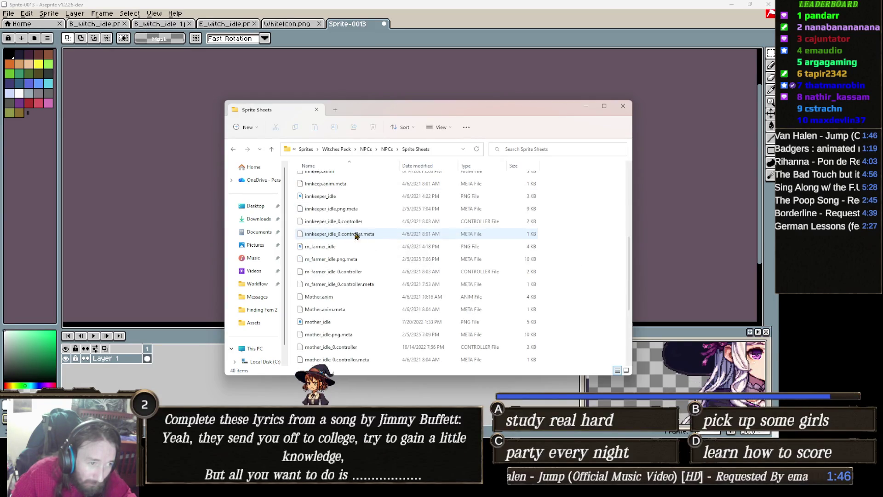
click(233, 151)
click(233, 151)
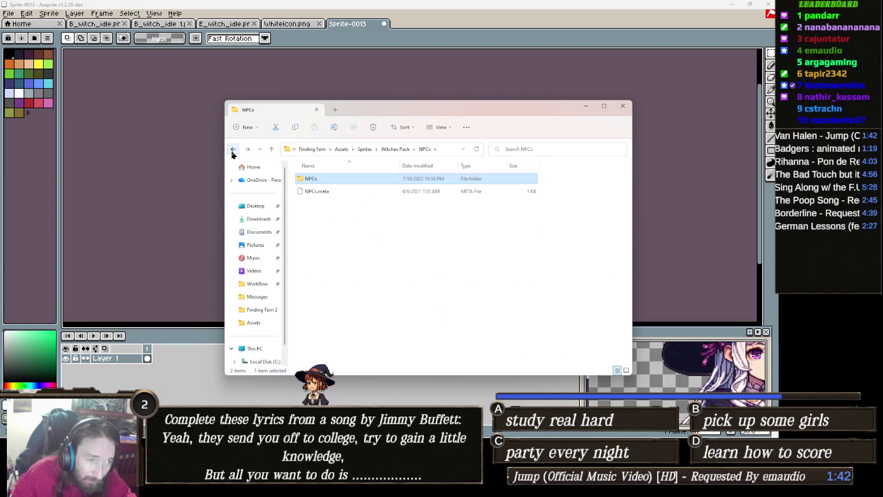
click(232, 151)
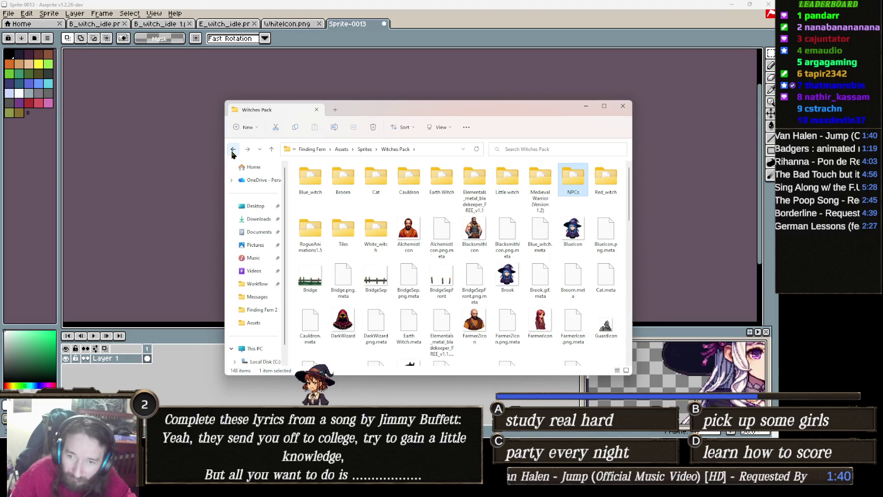
click(233, 151)
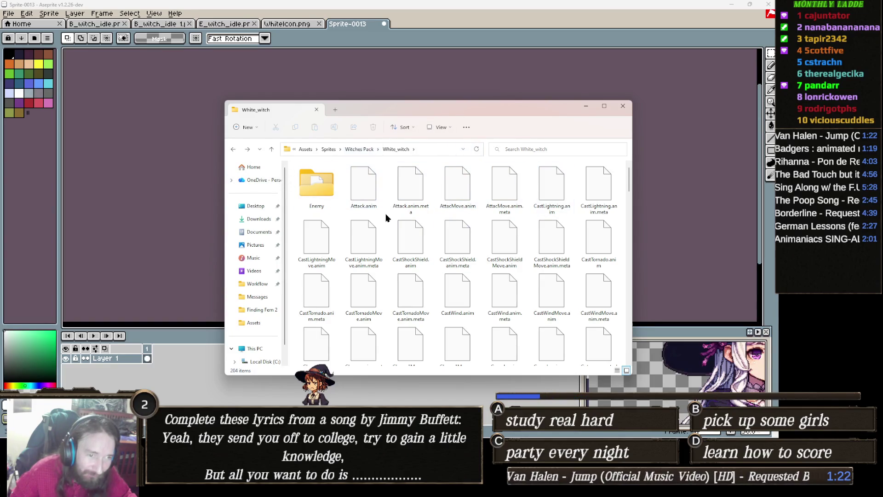
- Open the Cat\Cat folder, then step back until Witches Pack shows again
click(375, 154)
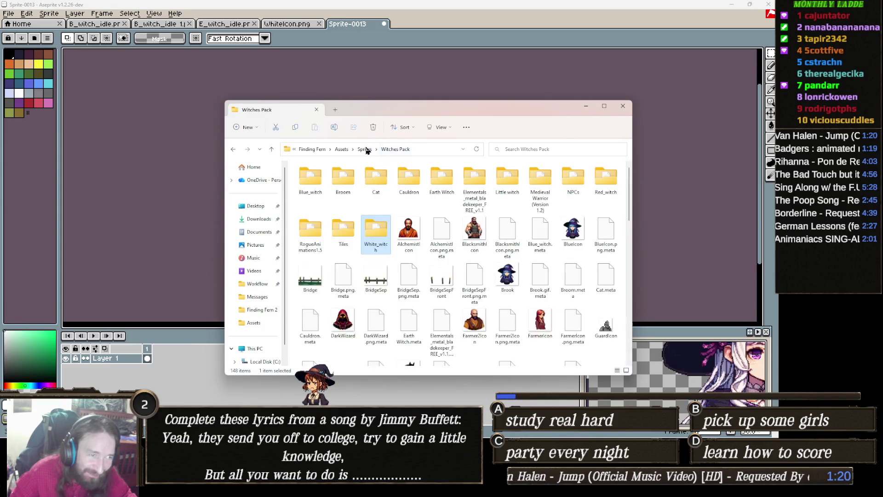
double_click(382, 172)
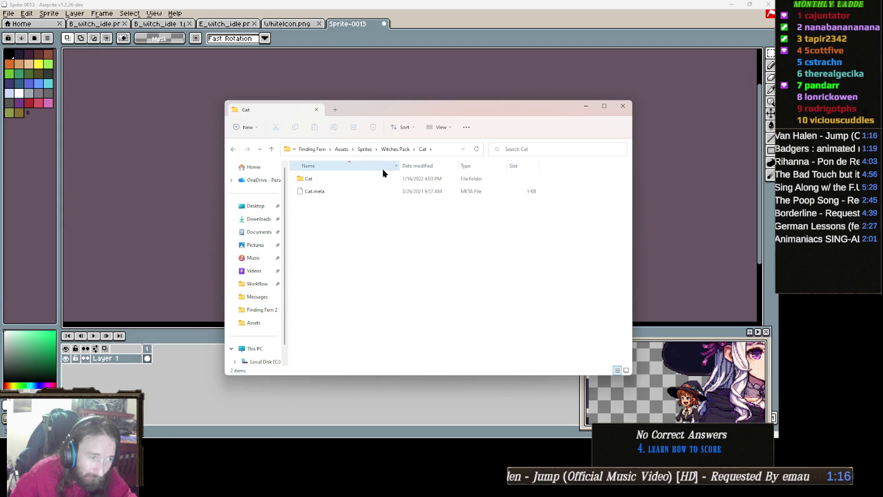
double_click(329, 180)
scroll(372, 221, down, 15)
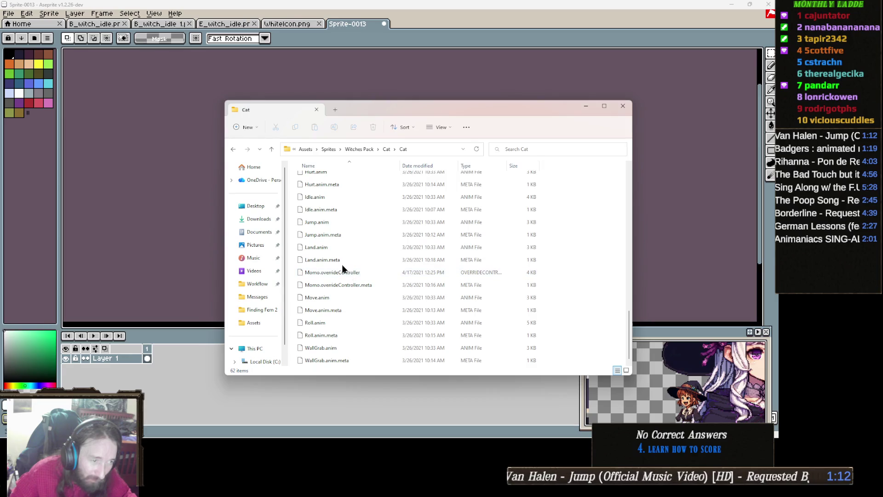
scroll(342, 269, up, 5)
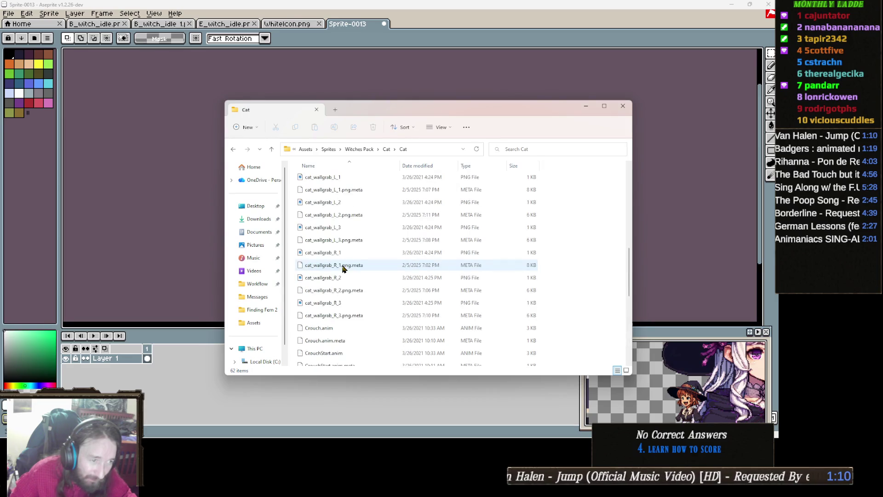
scroll(342, 269, up, 10)
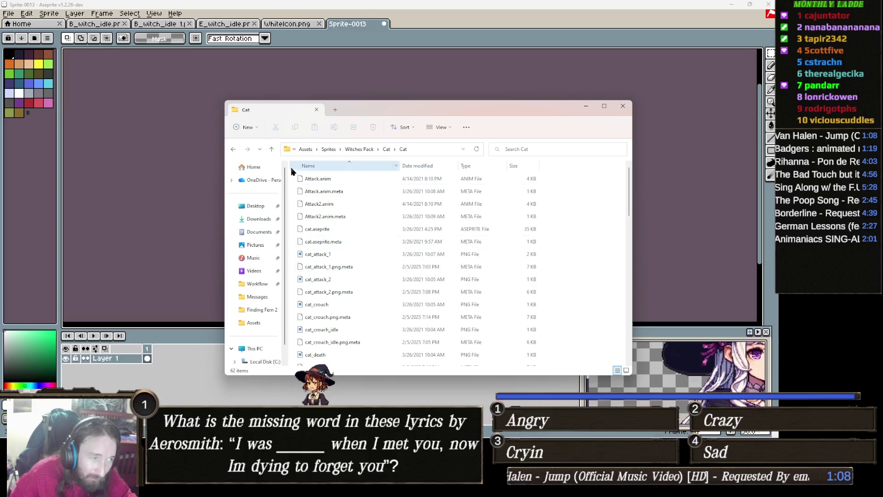
click(233, 150)
click(233, 149)
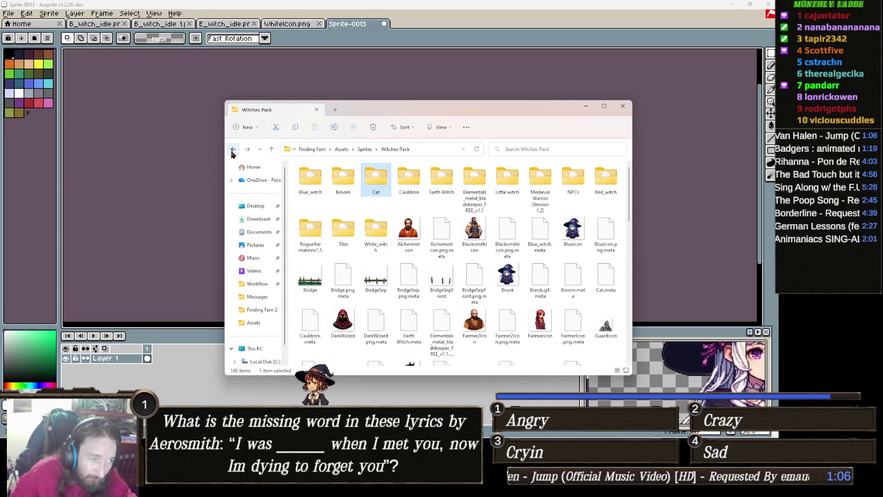
click(233, 149)
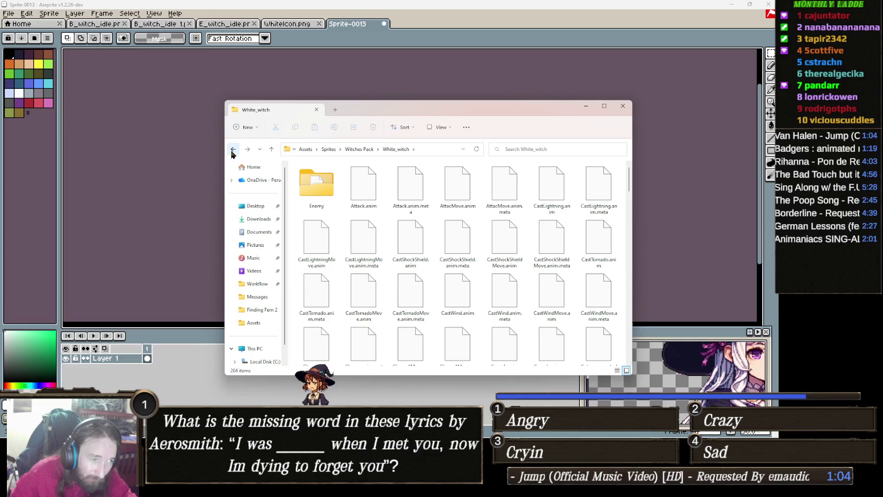
click(233, 149)
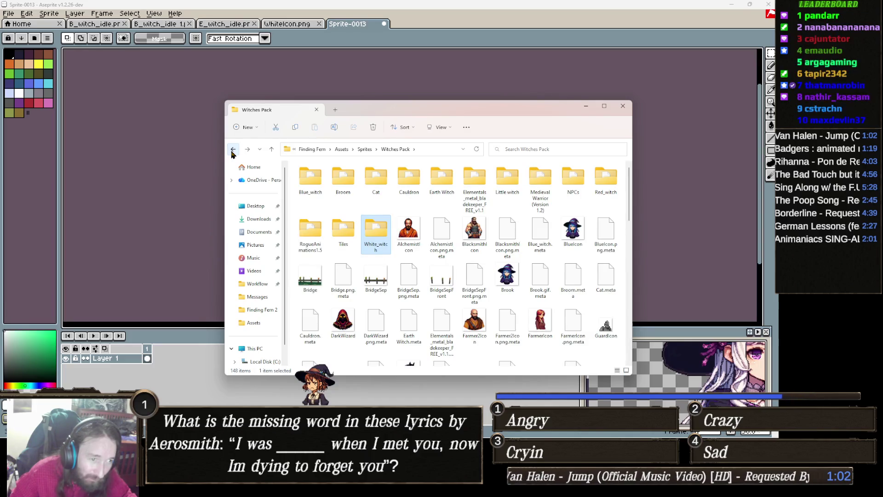
- Go up to Sprites and locate the catset_assets folder
click(365, 149)
key(c)
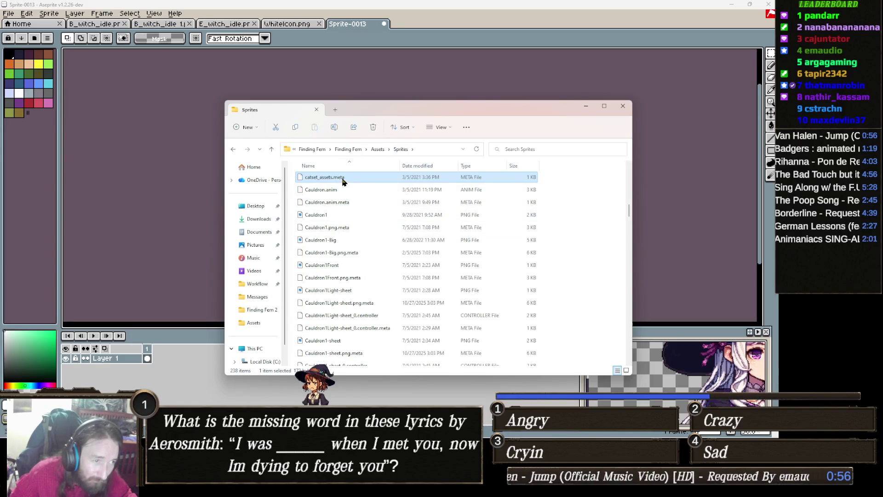
double_click(342, 178)
key(Escape)
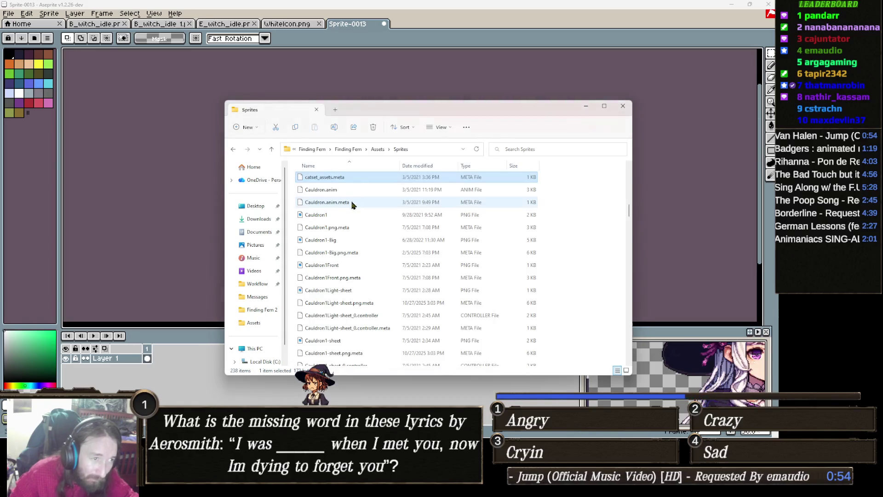
scroll(350, 188, up, 1)
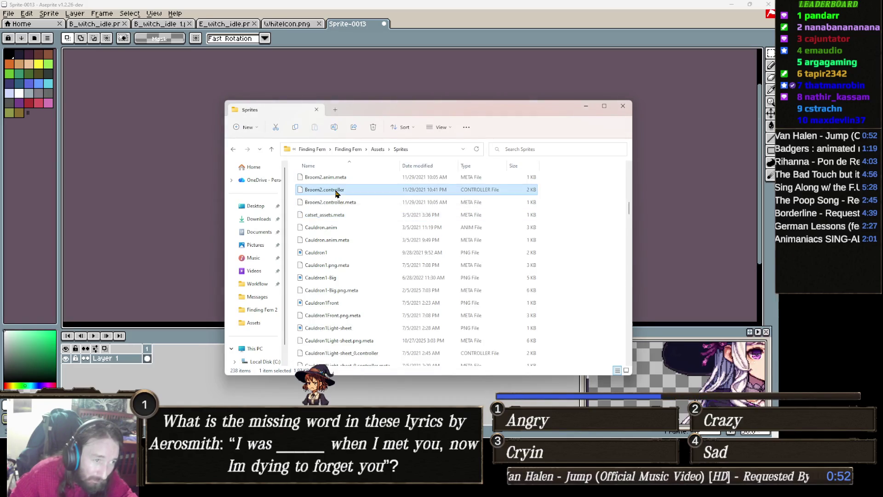
key(Home)
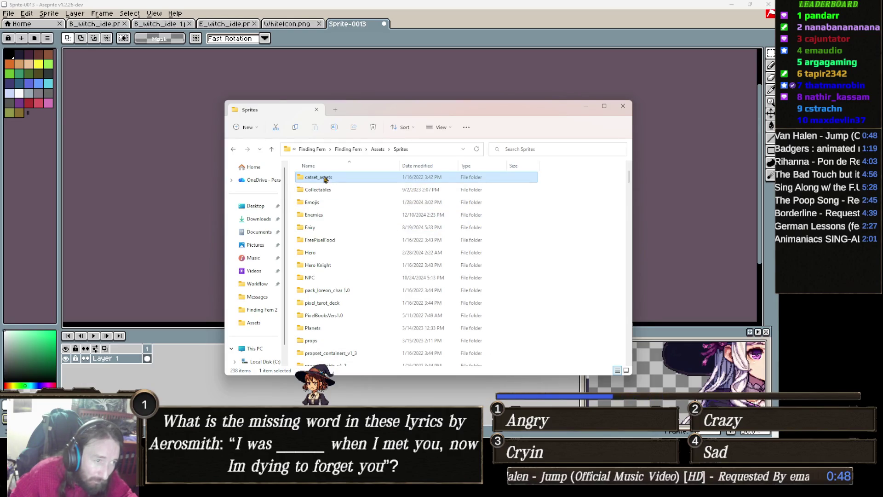
- Open catset_assets\catset_assets\catset_spritesheets and select the bwcat_idle sprite sheet
double_click(324, 178)
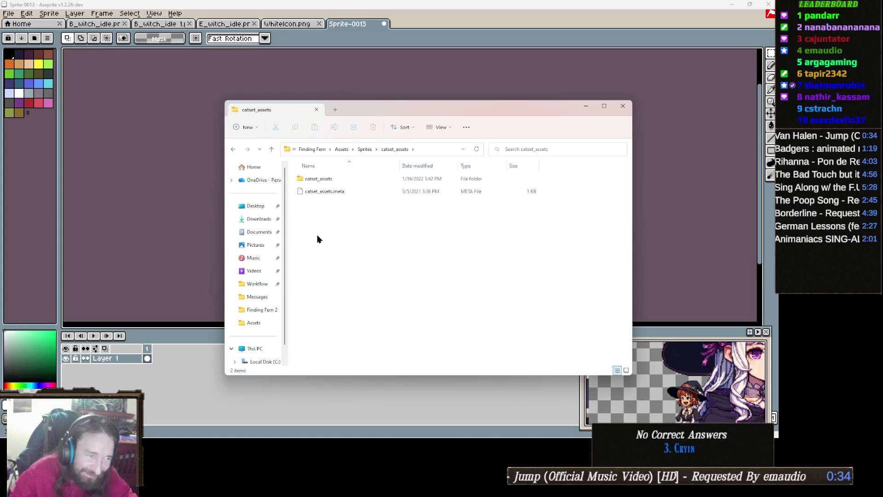
double_click(335, 179)
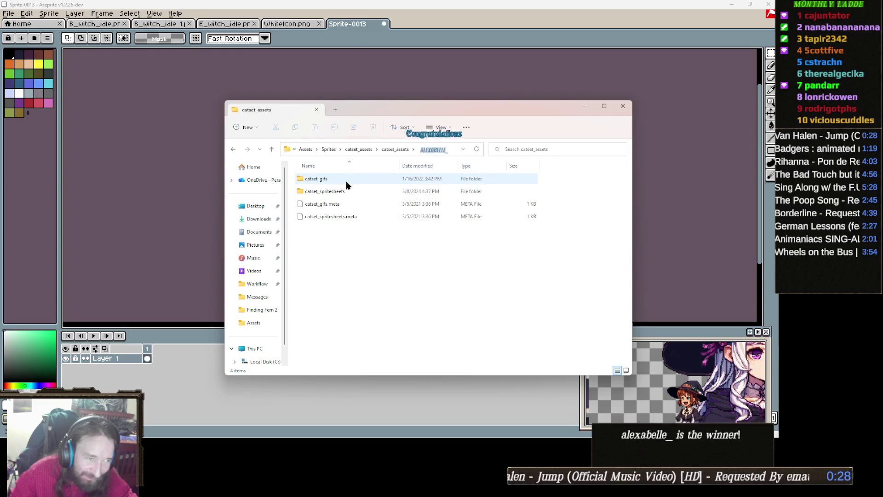
double_click(349, 191)
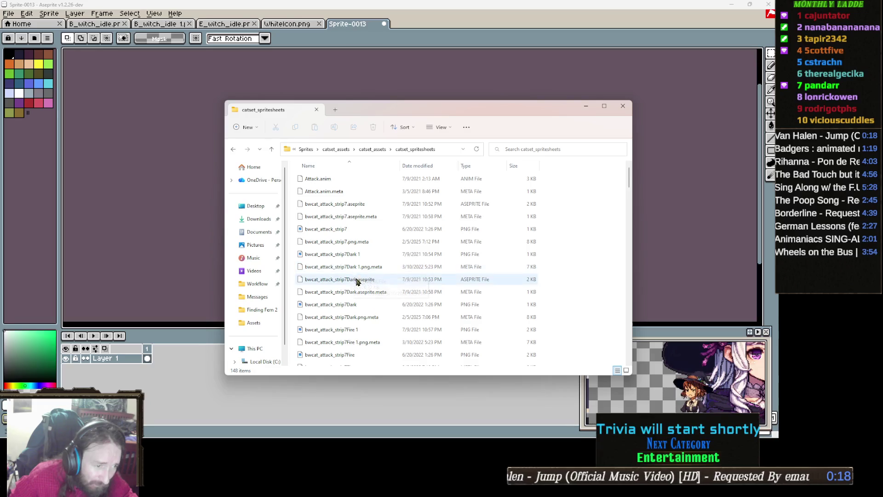
scroll(361, 285, down, 3)
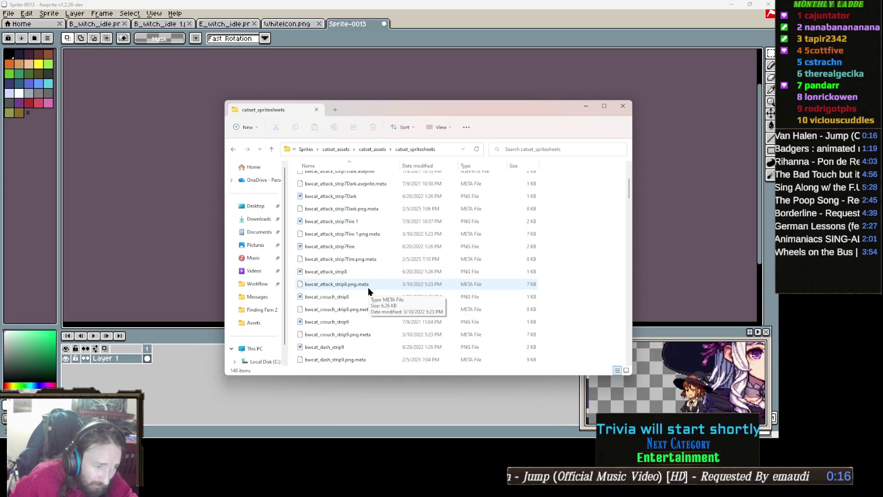
scroll(368, 288, down, 2)
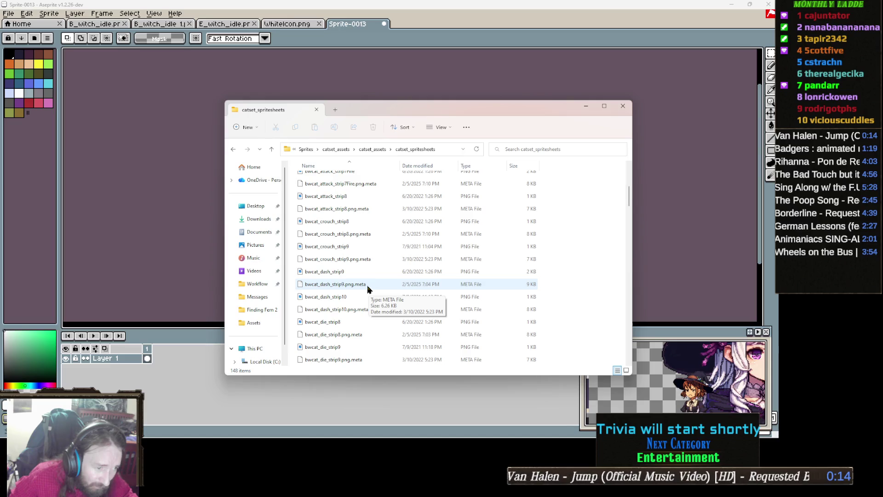
scroll(368, 289, down, 3)
scroll(361, 285, down, 1)
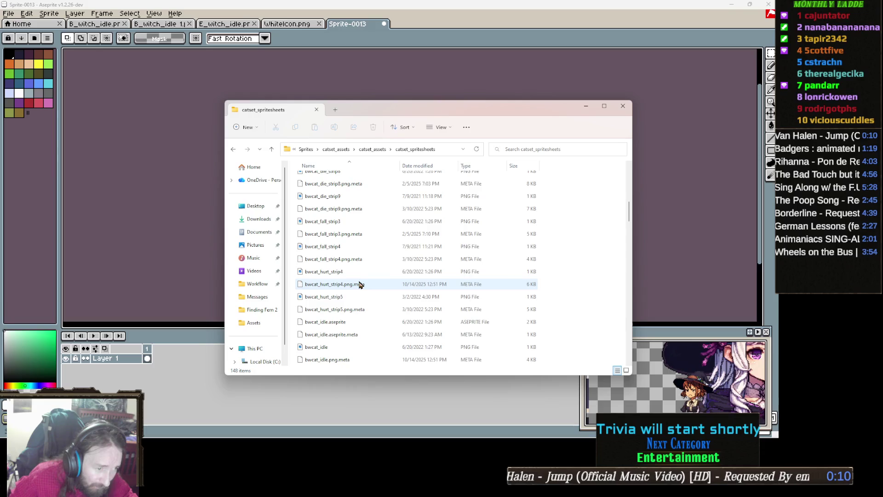
scroll(359, 289, down, 1)
click(317, 310)
- Load bwcat_idle.png into Aseprite and select its first cat frame
drag(317, 310, 181, 231)
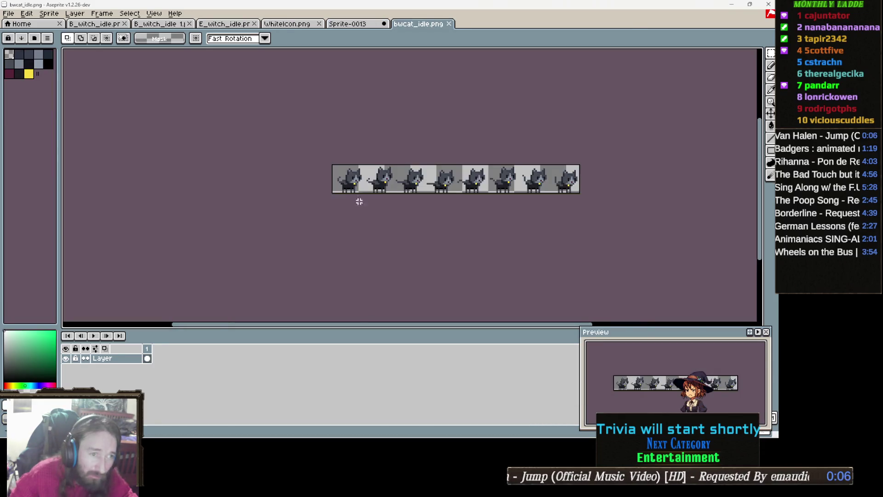
scroll(359, 201, up, 3)
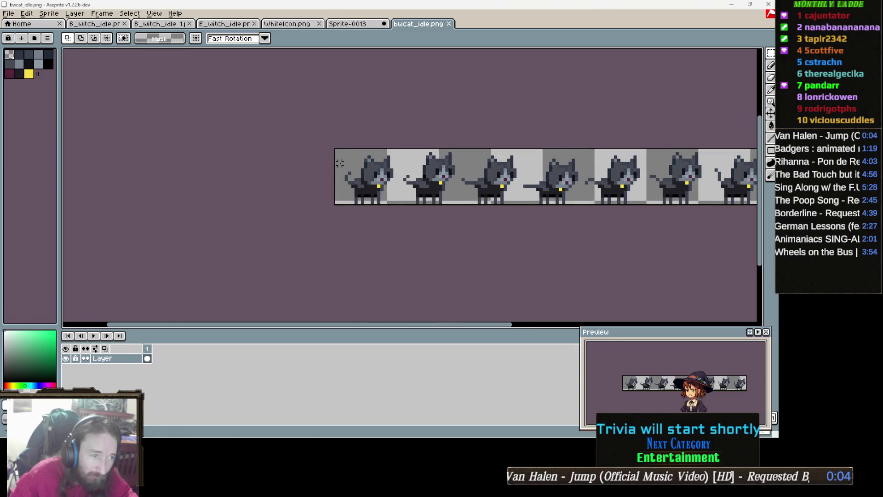
scroll(340, 163, up, 1)
drag(334, 148, 414, 223)
- Create a new blank sprite sized to the selected cat frame
click(10, 13)
click(25, 26)
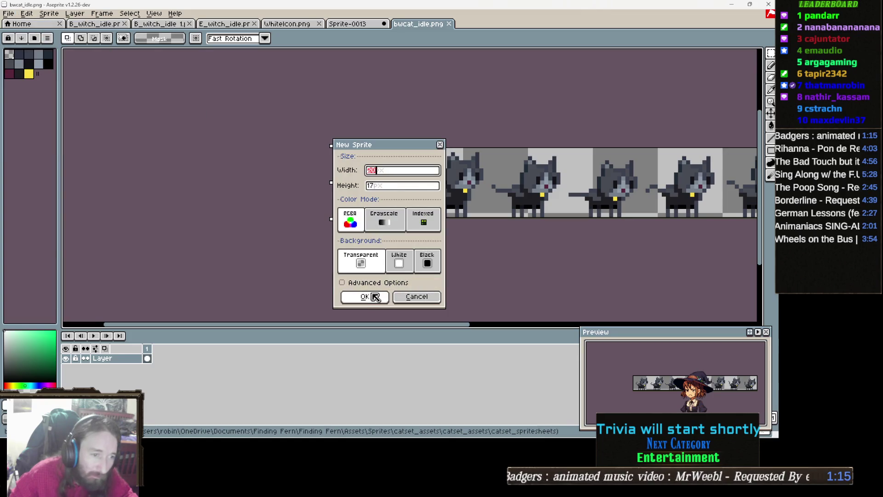
click(374, 297)
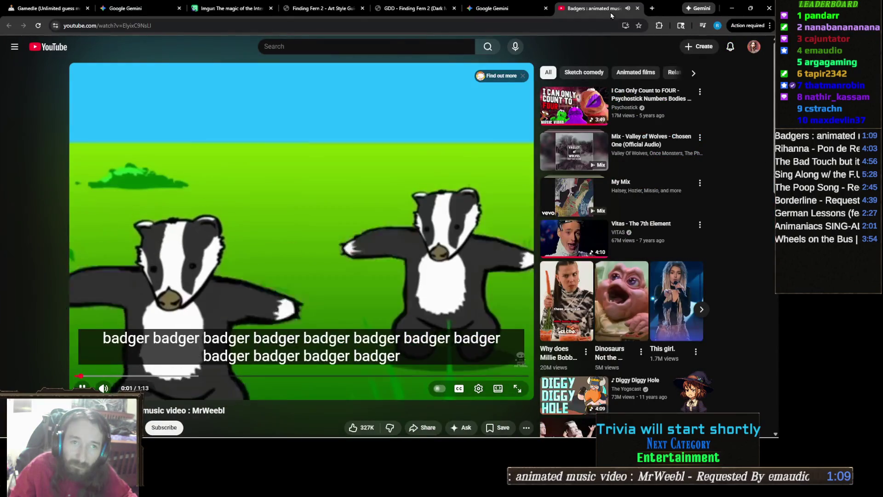
- Close the Badgers video tab and bring up the Gemini White-Haired Witch Modular Pieces chat
middle_click(600, 5)
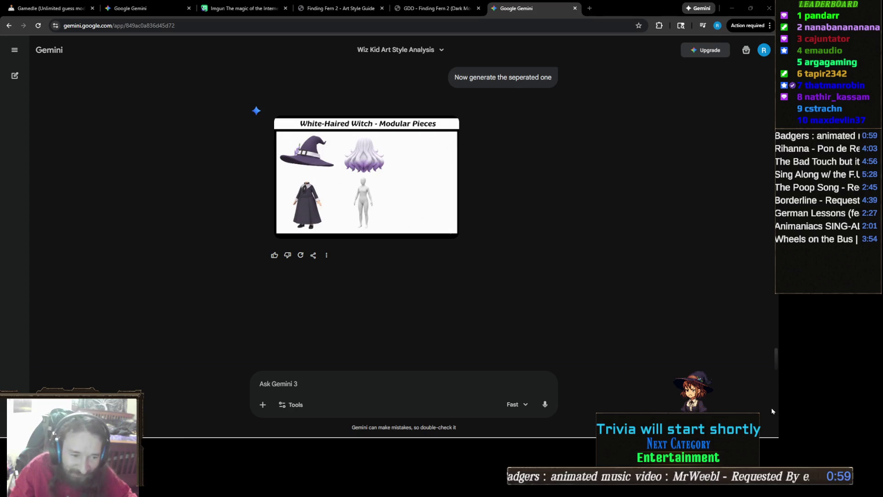
mouse_move(297, 438)
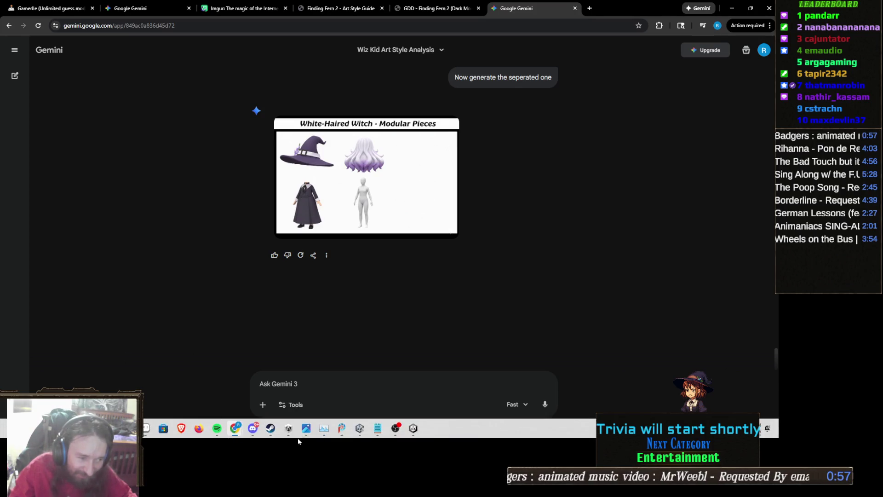
click(397, 429)
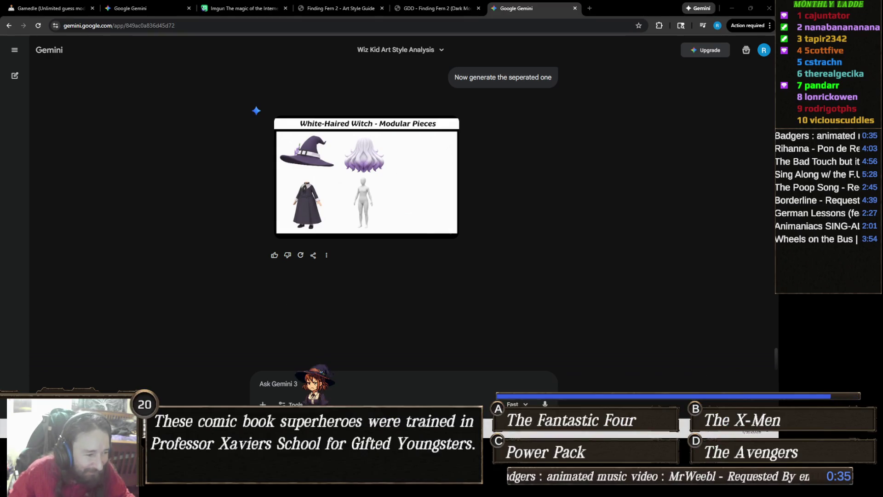
- Paste the pixel cat into the new sprite and enlarge it to 301×256
key(alt+Tab)
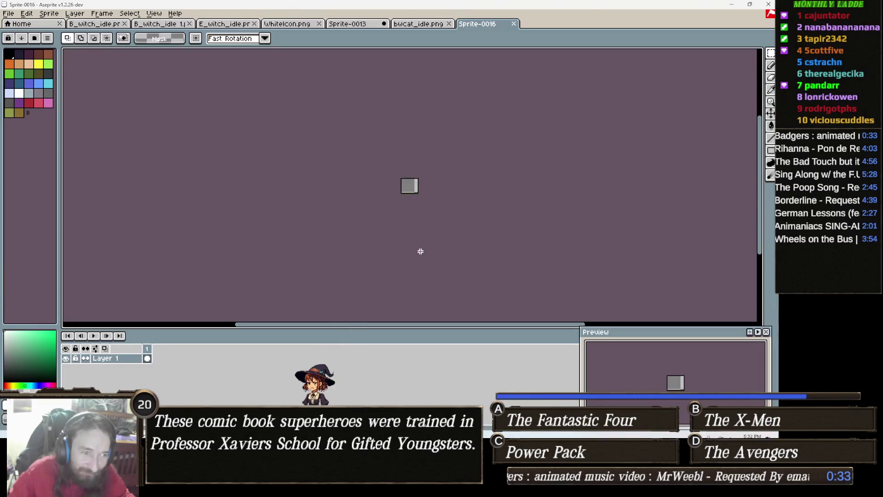
key(ctrl+v)
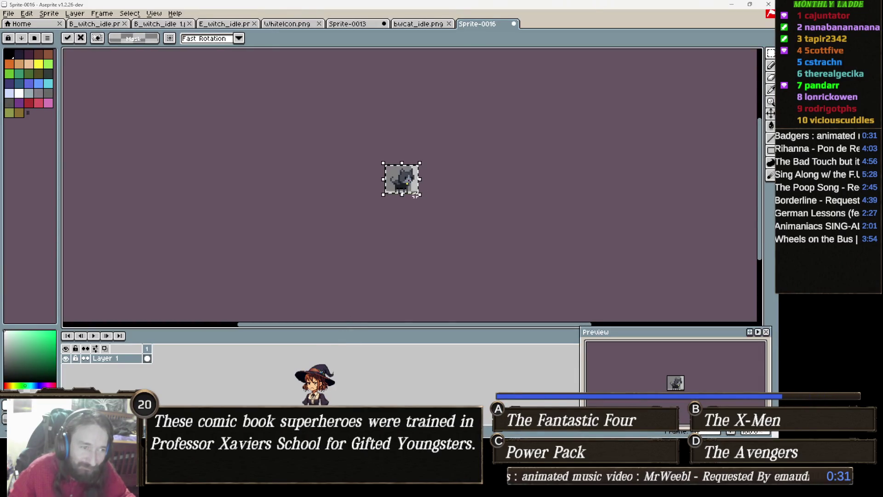
key(Return)
click(49, 13)
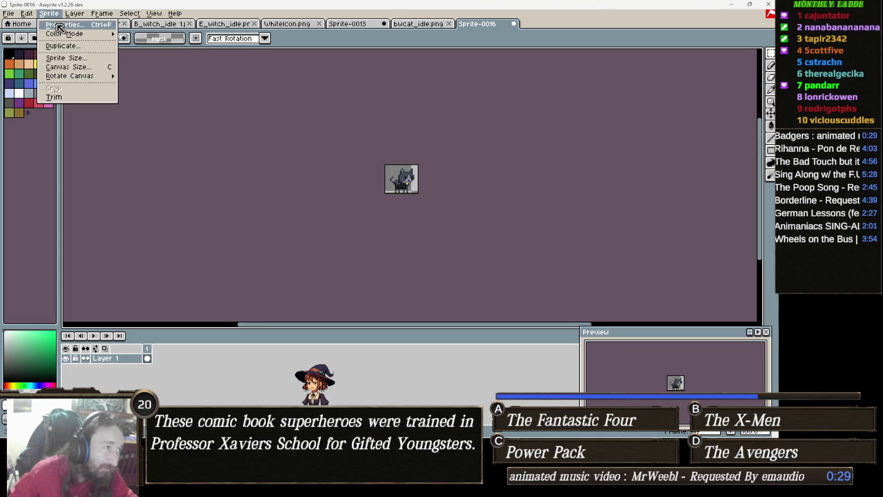
click(90, 60)
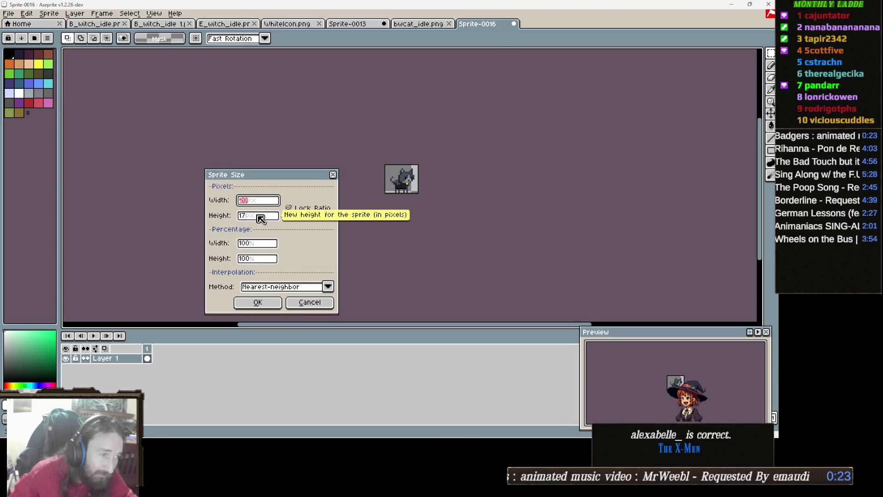
click(263, 222)
text(255)
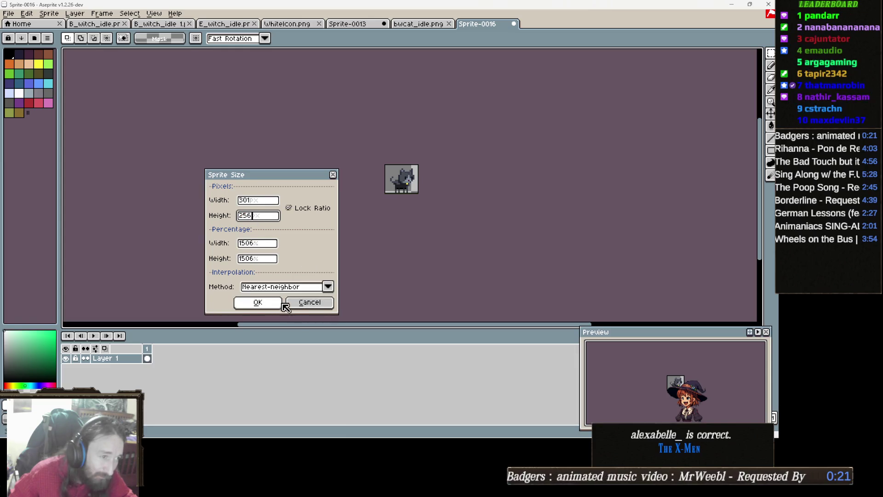
click(265, 302)
scroll(434, 237, down, 5)
mouse_move(501, 224)
mouse_down()
mouse_move(389, 197)
mouse_move(367, 211)
mouse_up()
scroll(367, 211, up, 2)
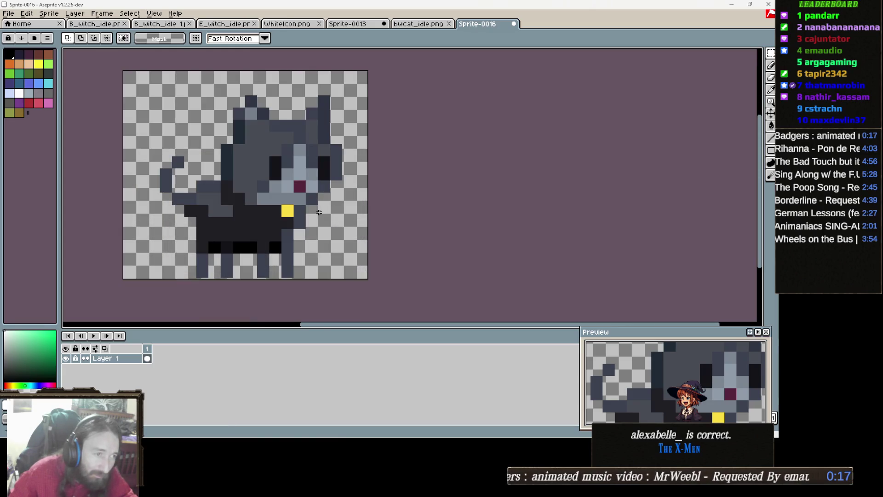
scroll(371, 212, down, 2)
- Widen the canvas rightward to 511×256 px
key(ctrl+alt+c)
mouse_move(325, 225)
mouse_down()
mouse_move(381, 226)
mouse_move(424, 200)
mouse_move(447, 203)
mouse_up()
click(676, 192)
drag(373, 193, 400, 194)
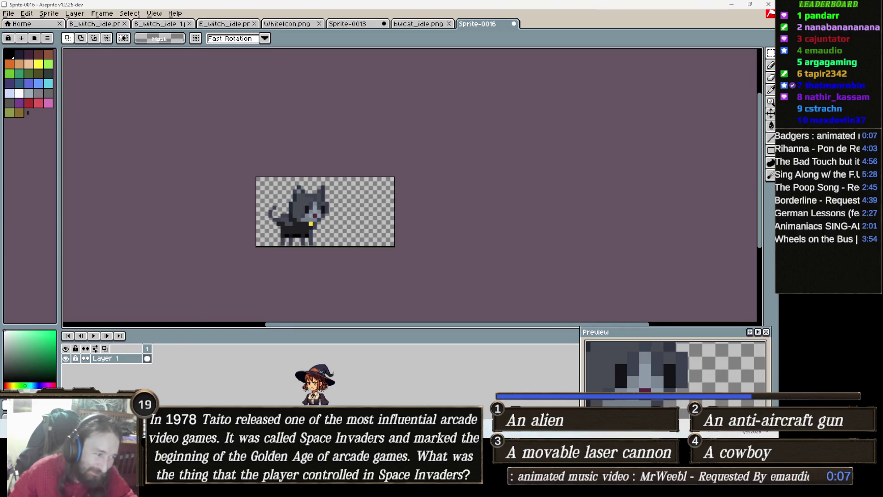
- Bring the catset_spritesheets File Explorer window back in front of Aseprite
mouse_move(184, 487)
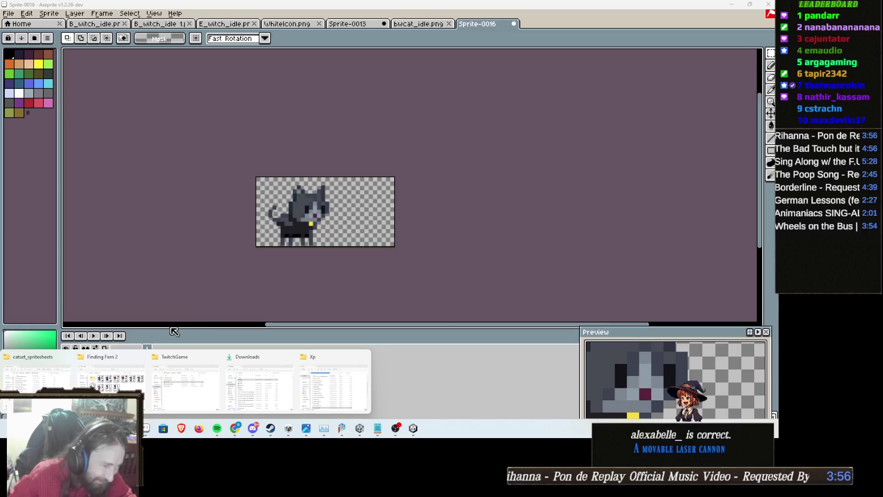
click(34, 373)
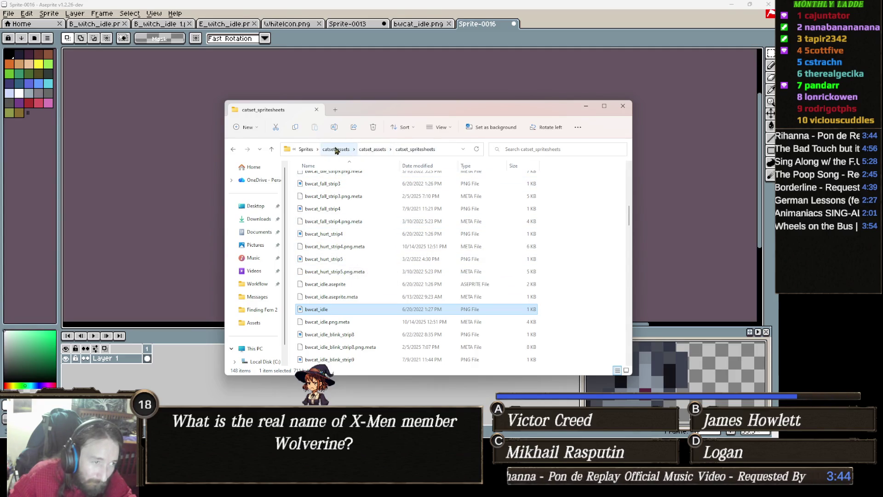
- Search the Sprites folder for 'momo' and open MomoIcon.png in Aseprite
click(305, 149)
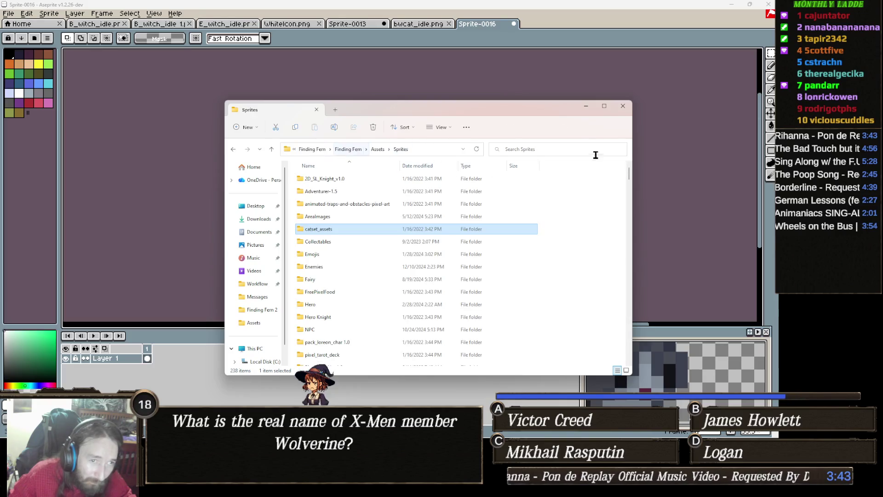
click(534, 148)
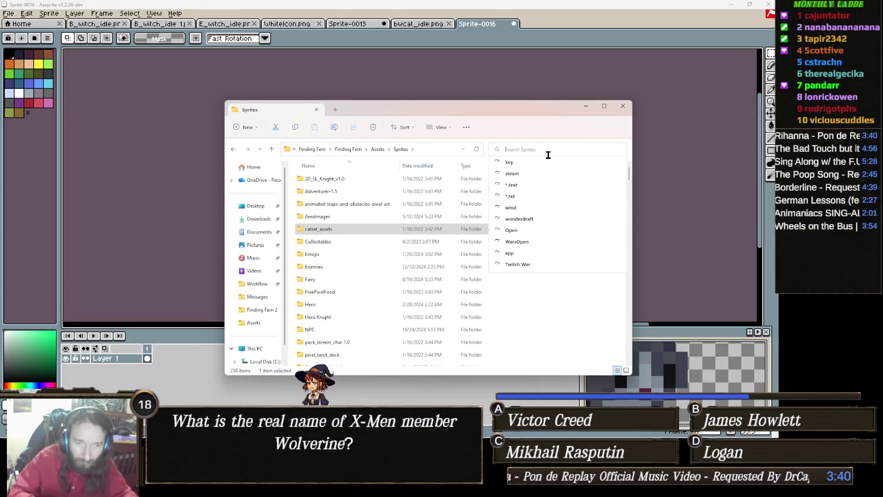
text(momo)
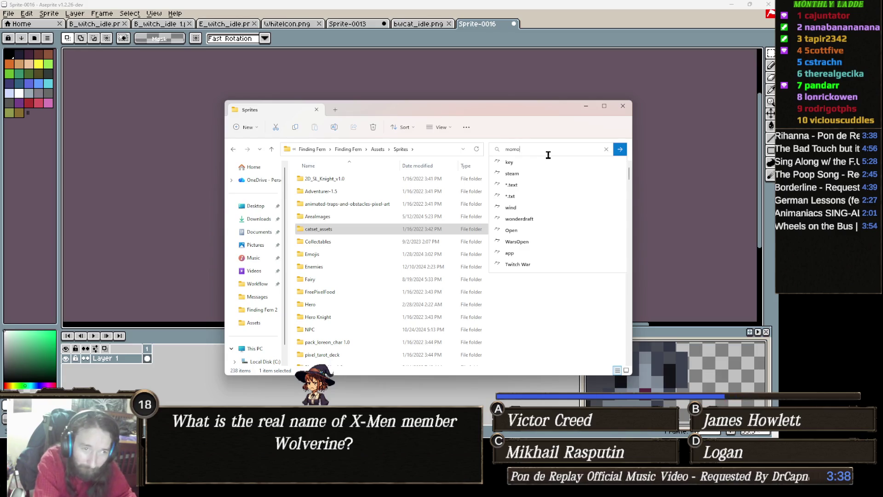
key(Return)
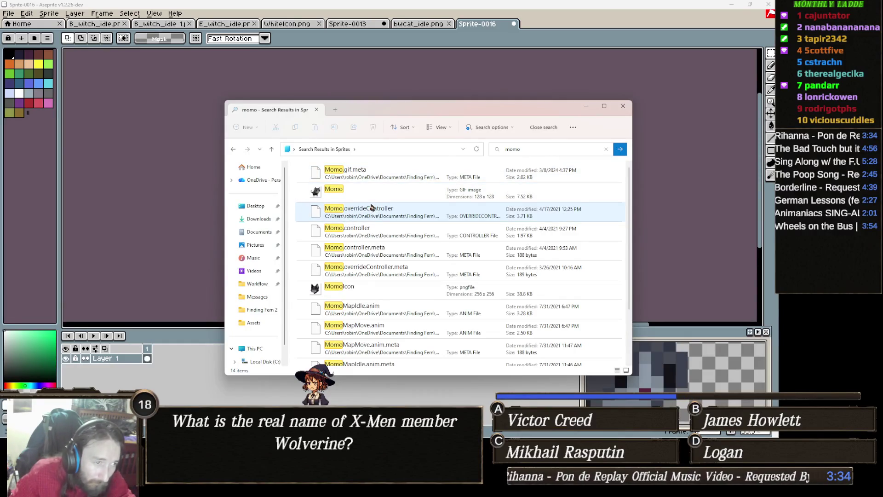
scroll(372, 207, down, 2)
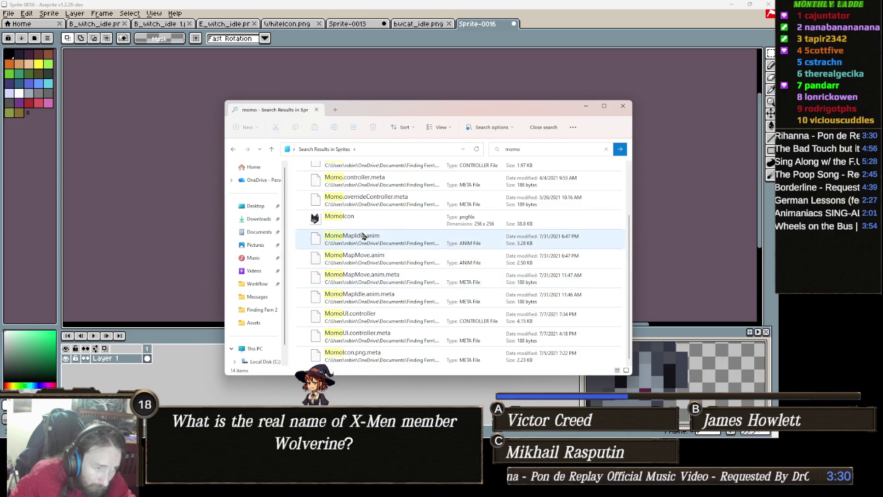
click(336, 219)
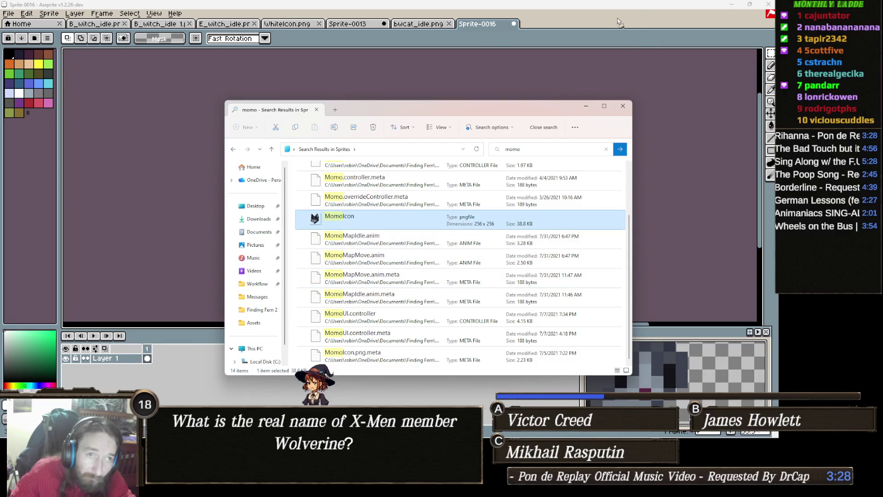
key(Return)
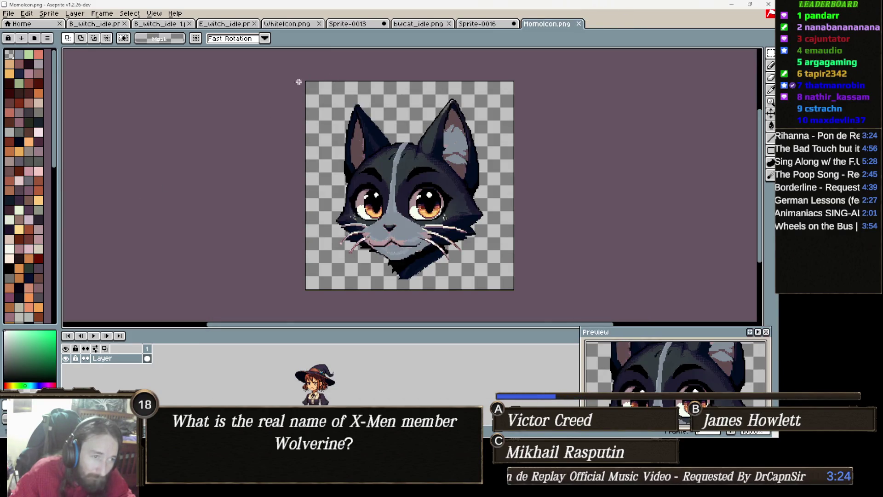
- Paste the MomoIcon portrait beside the pixel cat in Sprite-0016 and select the combined sprite
key(ctrl+a)
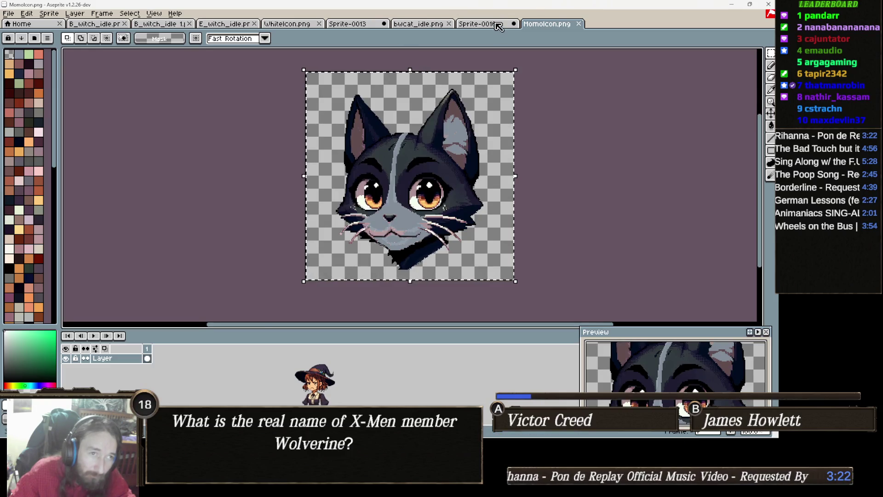
click(498, 27)
key(ctrl+v)
mouse_move(303, 213)
mouse_down()
mouse_move(381, 214)
mouse_move(371, 214)
mouse_up()
click(262, 181)
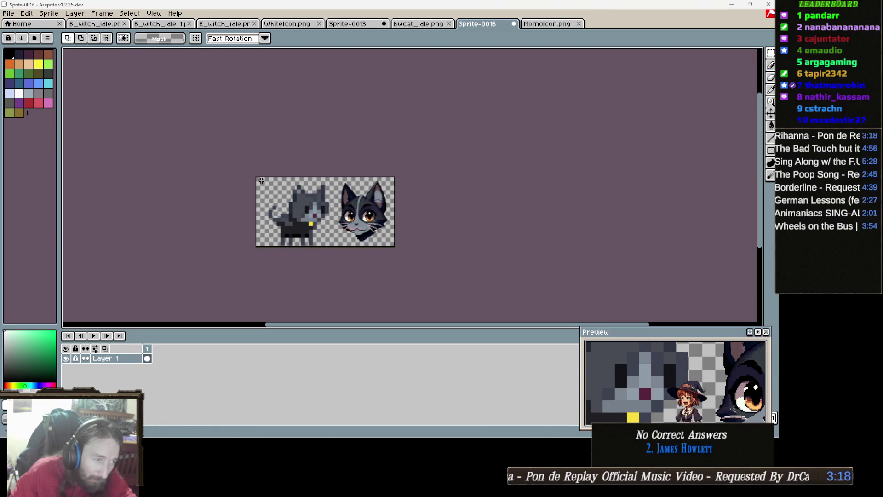
key(ctrl+a)
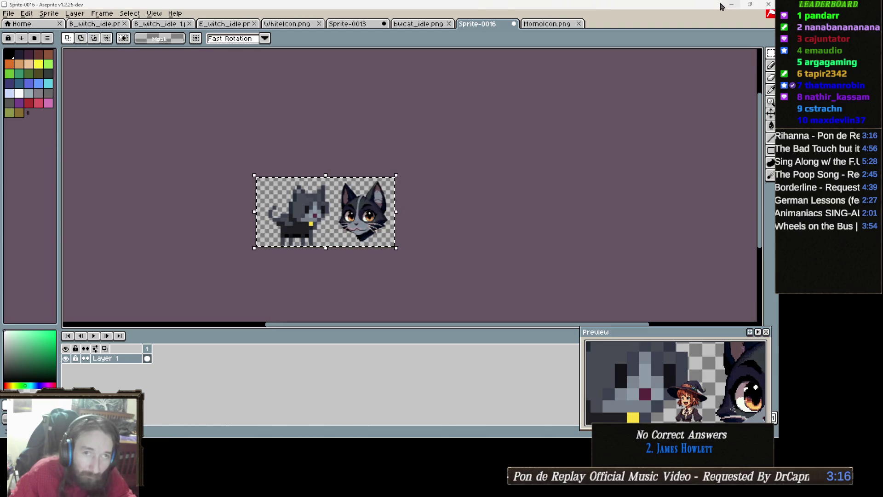
mouse_move(218, 436)
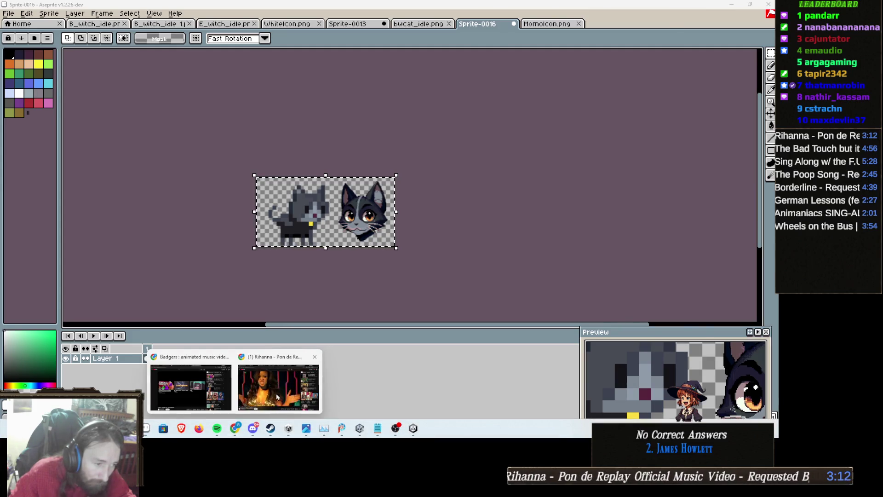
click(276, 393)
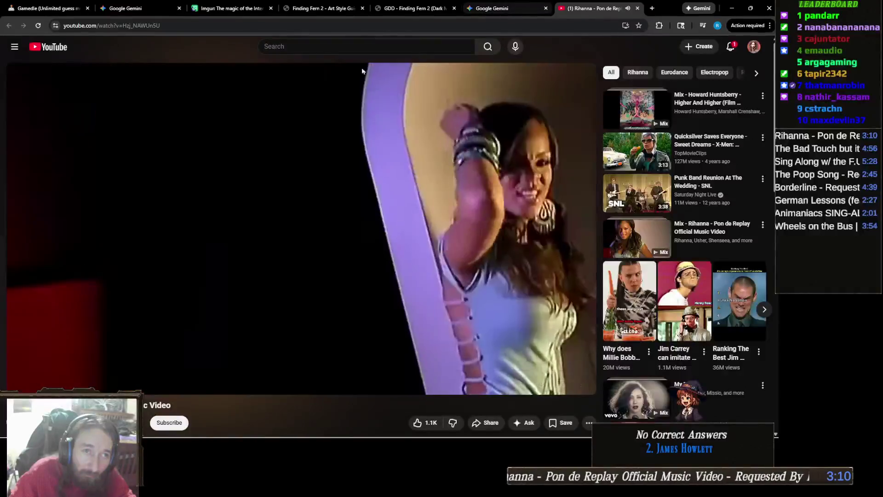
- Close the music video tab and type 'Now let's do this Cat character' into Gemini
key(ctrl+w)
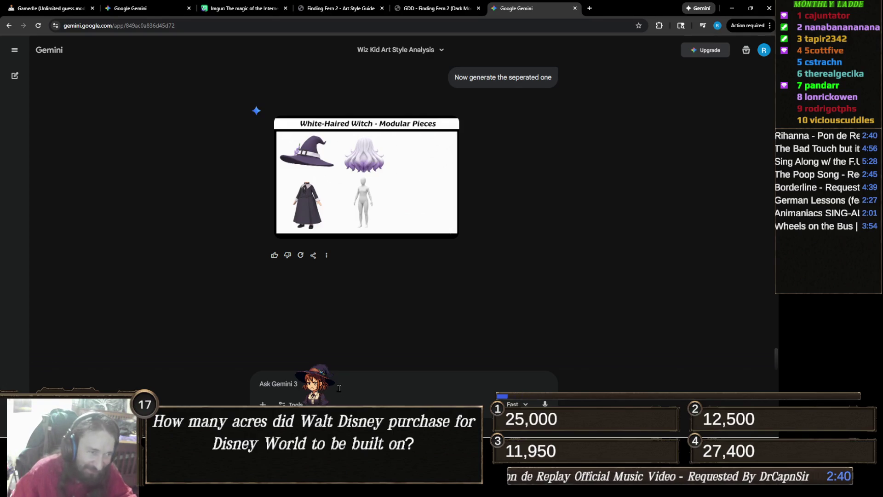
text(Now let's do this Cat character)
- Attach the copied cat images and send the Cat character request to Gemini
key(ctrl+v)
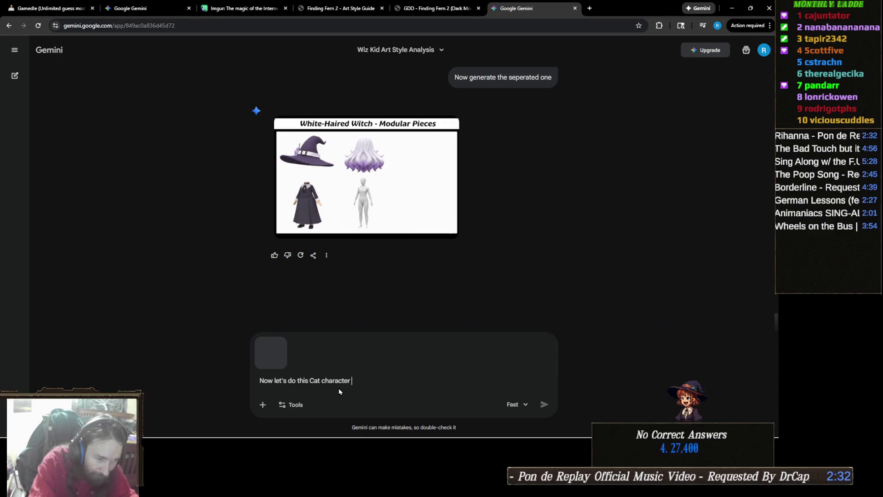
key(Return)
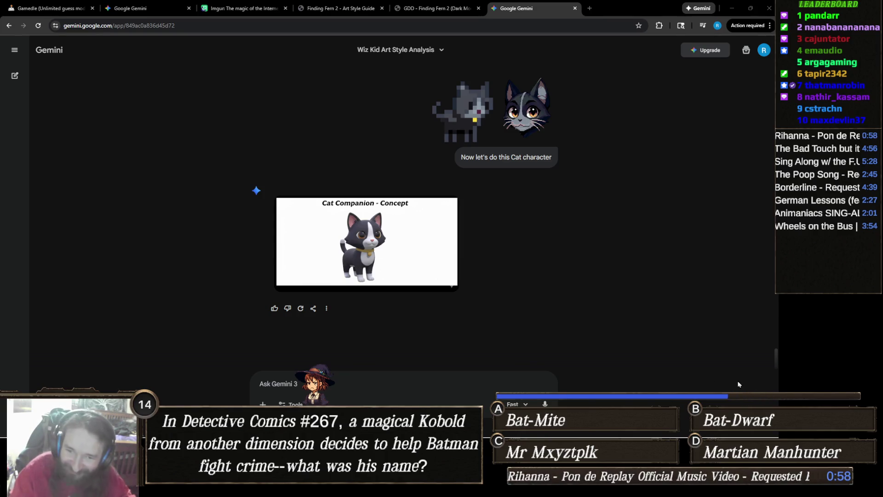
mouse_move(360, 253)
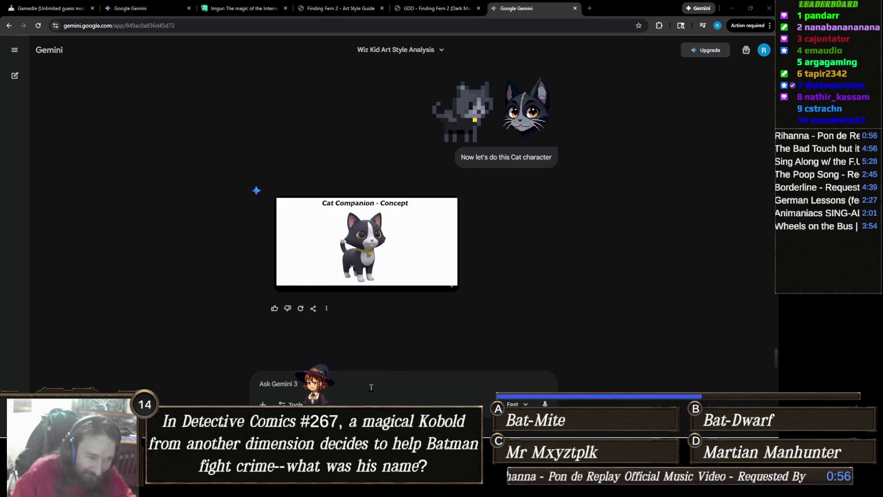
- Send Gemini a prompt asking for the cat's ears, head, body and tail as separate objects
text(N)
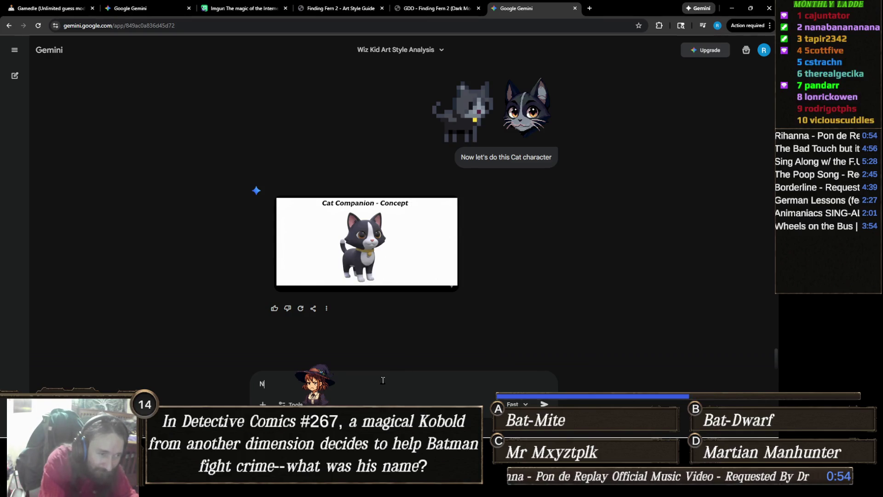
text(ow let's do a s)
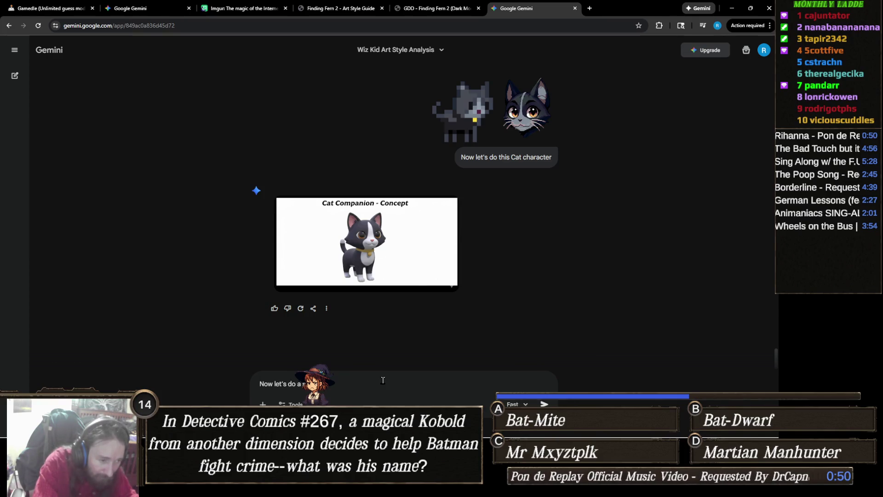
text( one w)
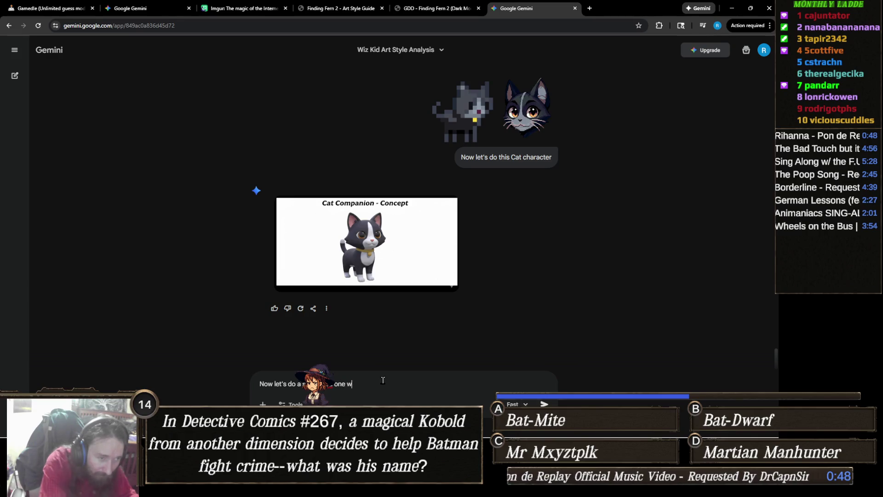
text(here it shows )
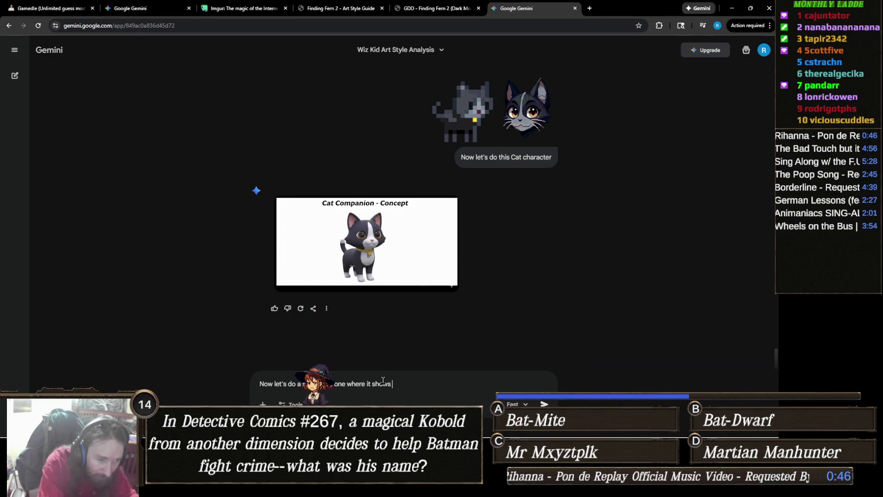
text(the ears)
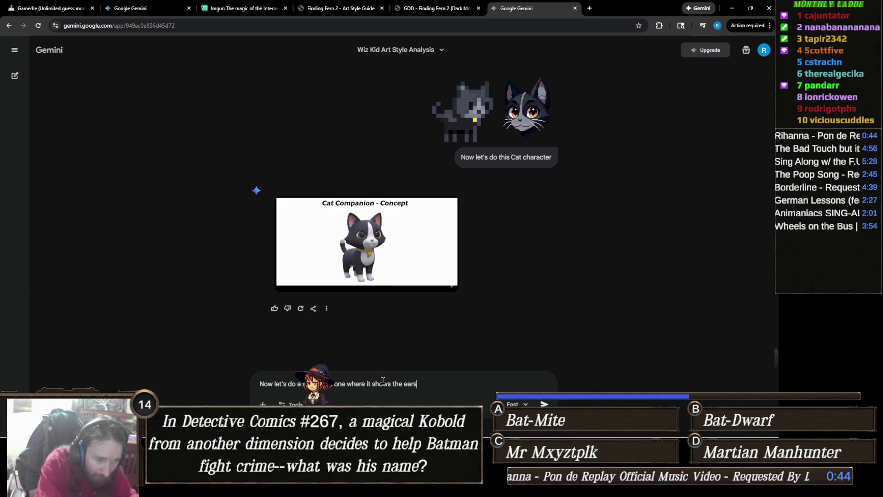
text(, head, bo)
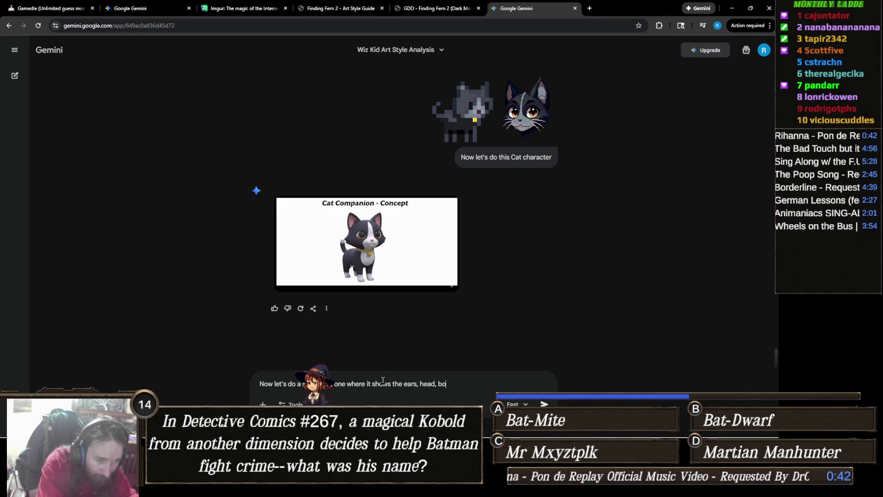
text(dy, tail as se)
text(perate objects)
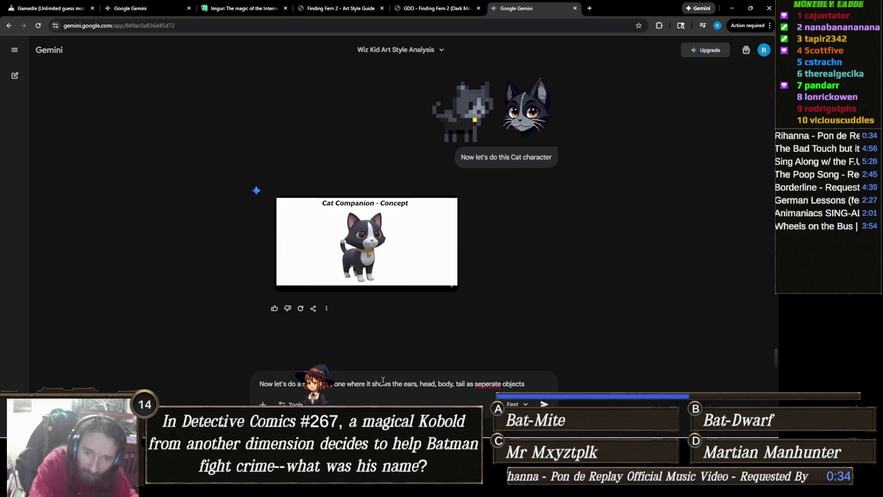
key(Return)
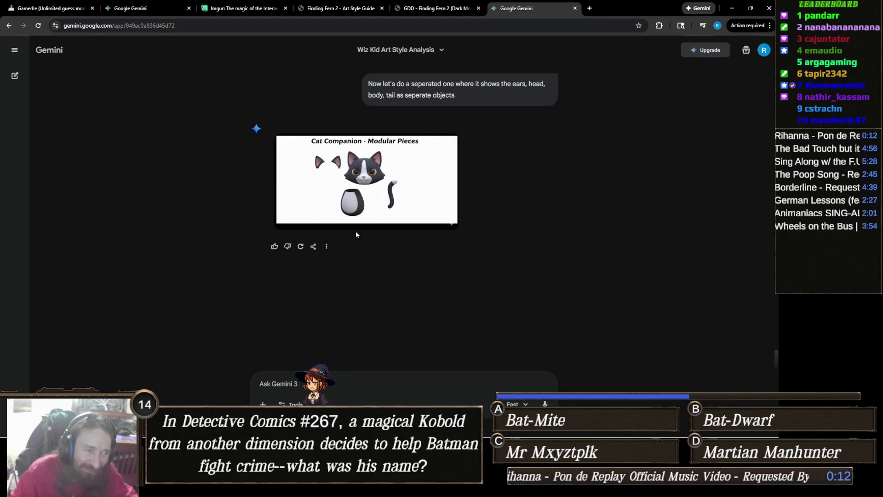
- Scroll back up and enlarge the earlier Cat Companion concept image
mouse_move(412, 221)
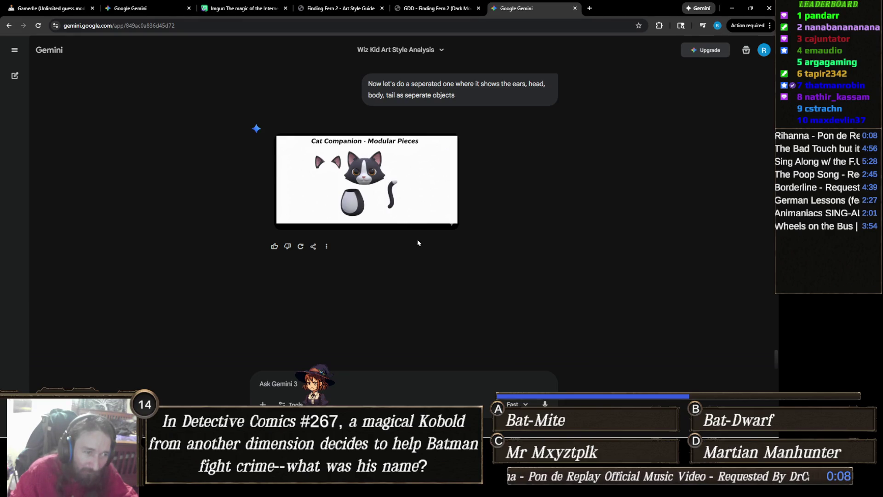
scroll(417, 243, up, 3)
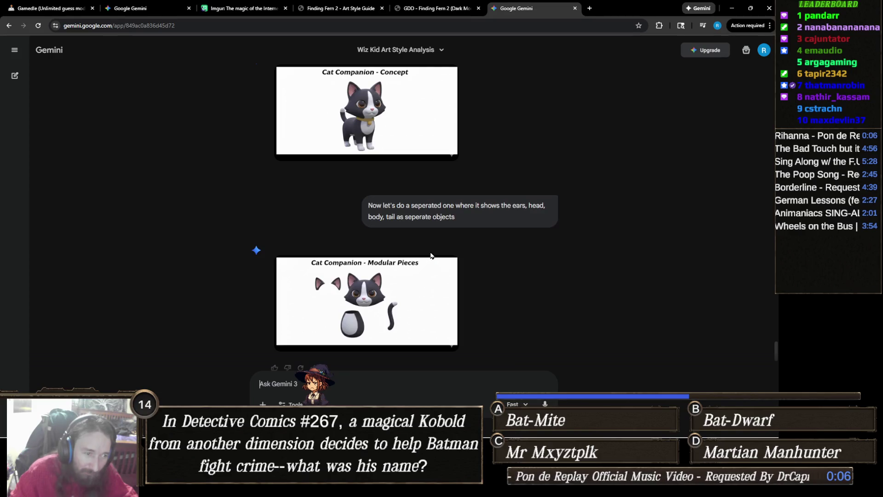
click(368, 129)
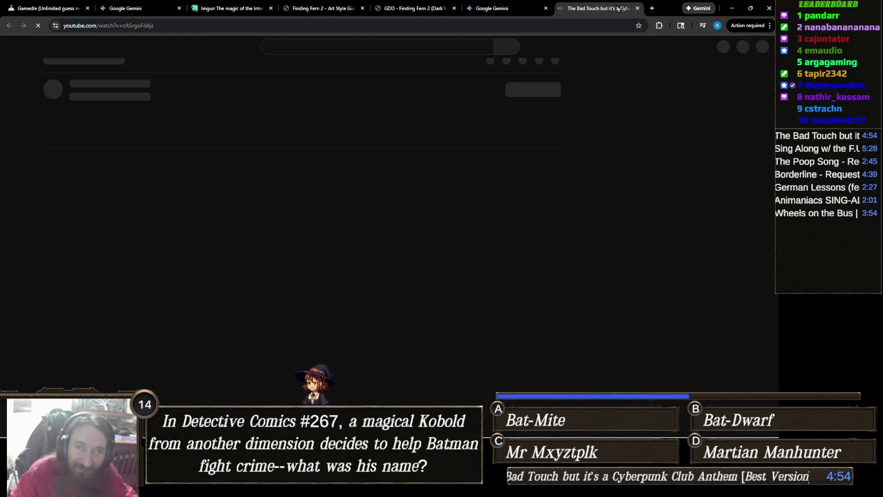
- Close the YouTube tab, copy the Cat Companion concept image, and switch to Aseprite
click(637, 8)
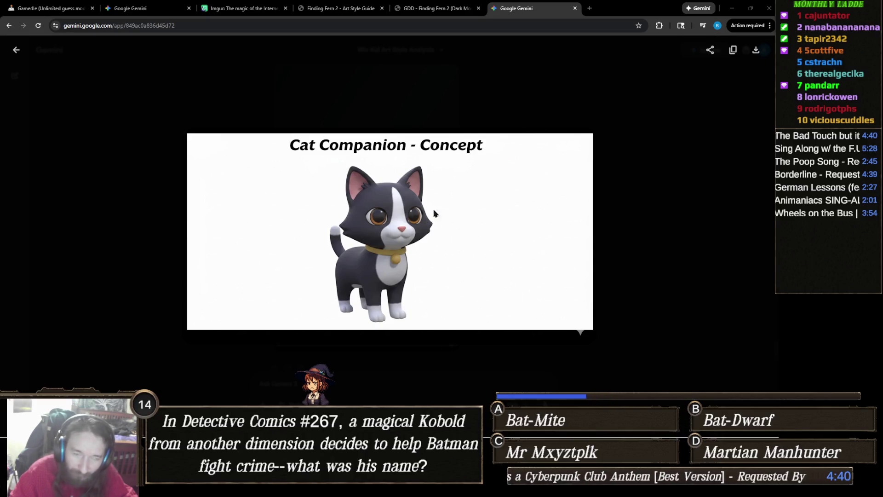
click(405, 218)
right_click(405, 218)
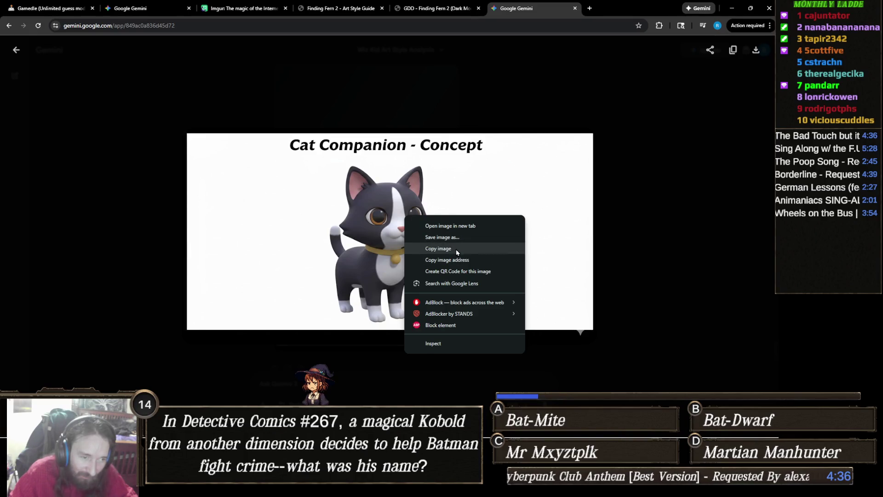
click(459, 249)
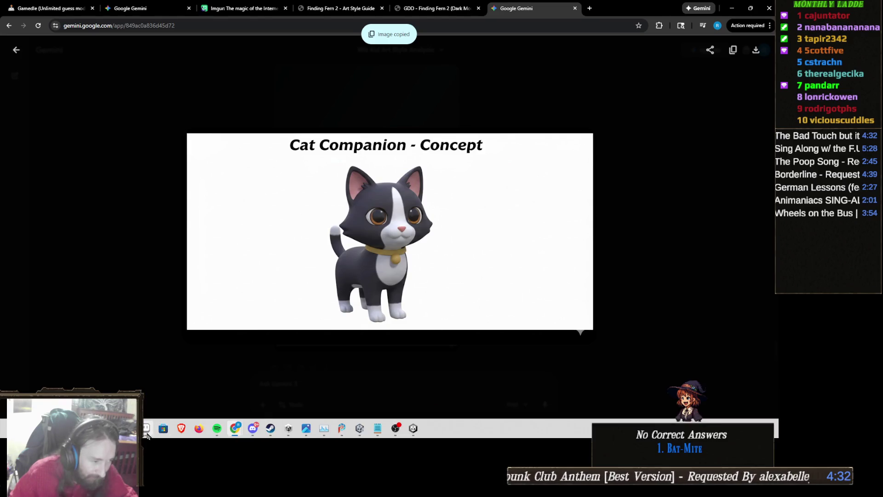
click(146, 429)
click(9, 13)
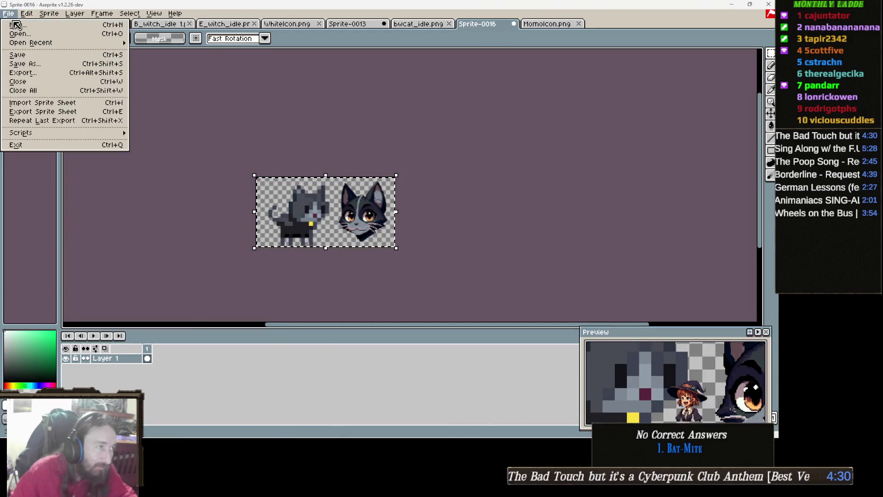
- Create a new Aseprite sprite and paste the copied Cat Companion concept image into it
click(15, 24)
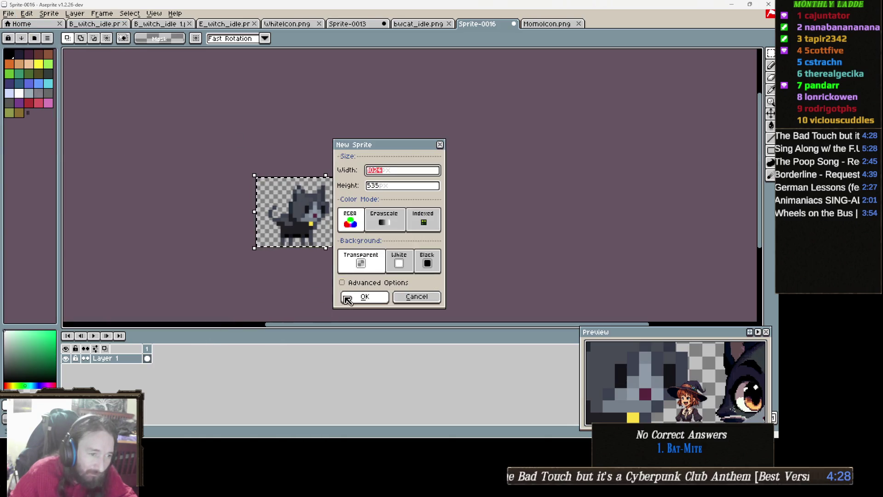
click(347, 299)
key(ctrl+v)
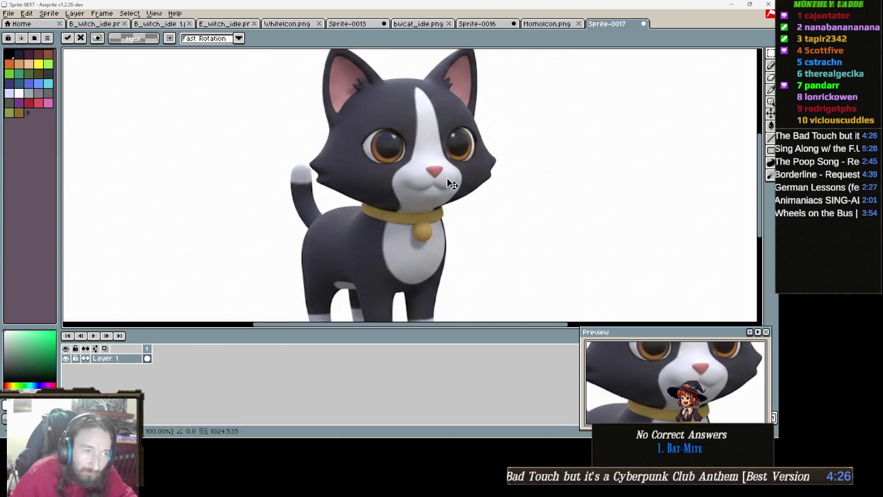
scroll(452, 185, down, 2)
- Resize the sprite to 2048 pixels wide
click(49, 13)
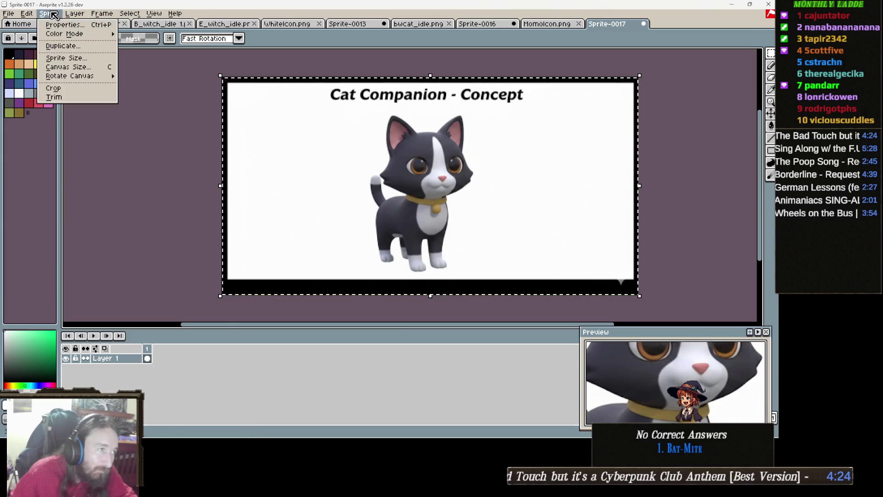
click(85, 58)
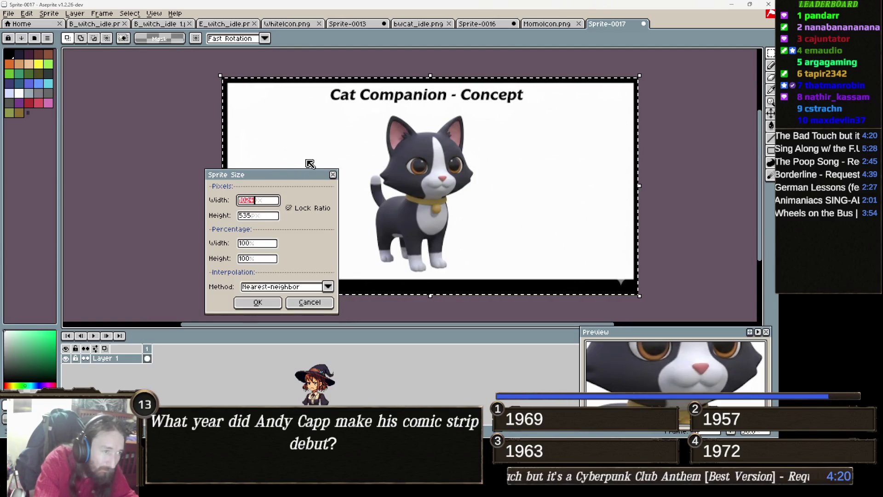
text(2)
text(048)
key(Return)
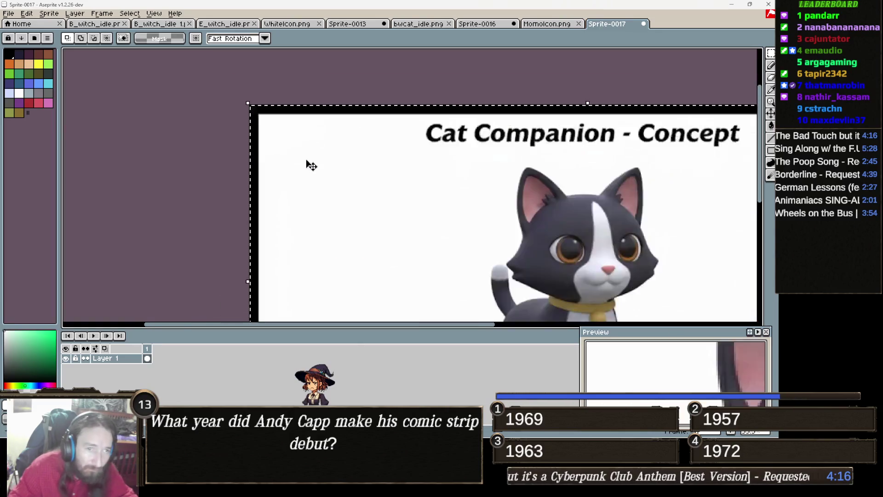
scroll(312, 166, down, 3)
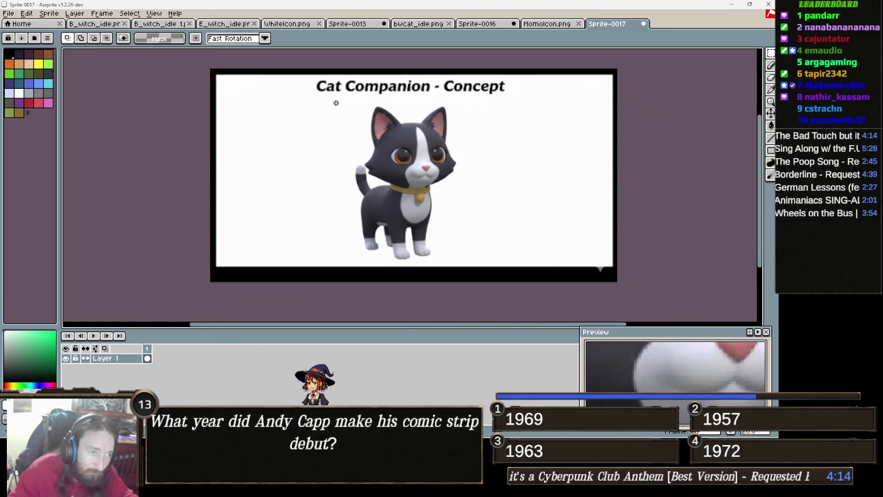
- Select the cat, test-paste it on the Skye sheet in PaintShop Pro, and undo the too-small paste
mouse_move(340, 99)
mouse_down()
mouse_move(440, 198)
mouse_move(479, 285)
mouse_move(464, 256)
mouse_move(478, 262)
mouse_up()
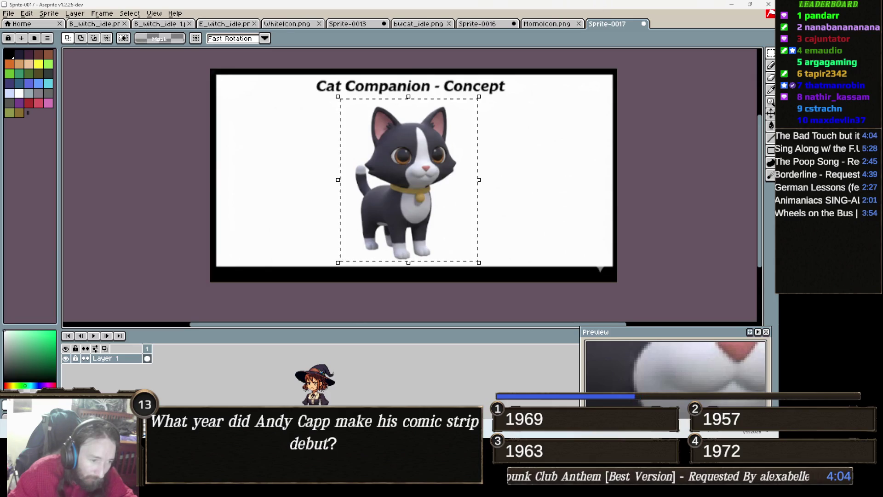
key(alt+Tab)
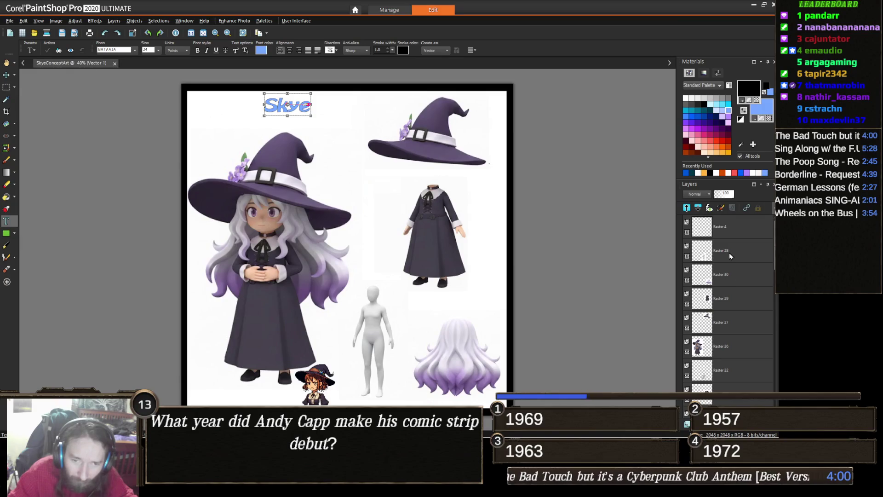
key(ctrl+v)
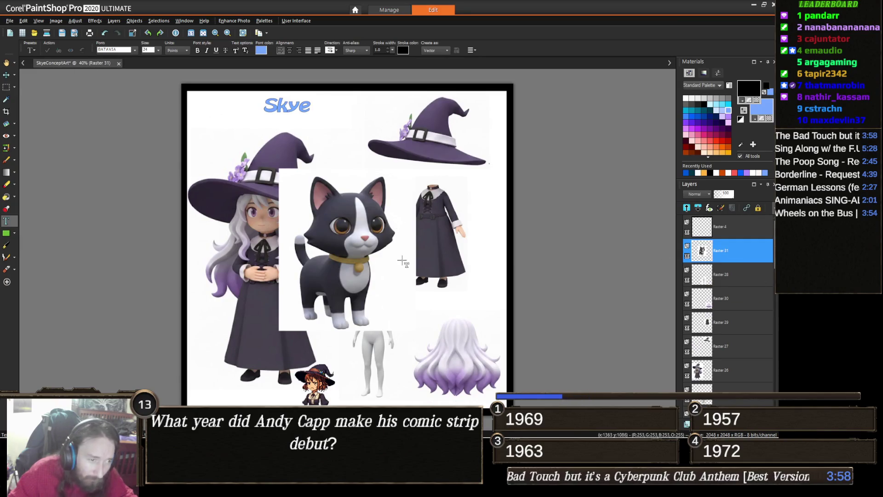
key(ctrl+z)
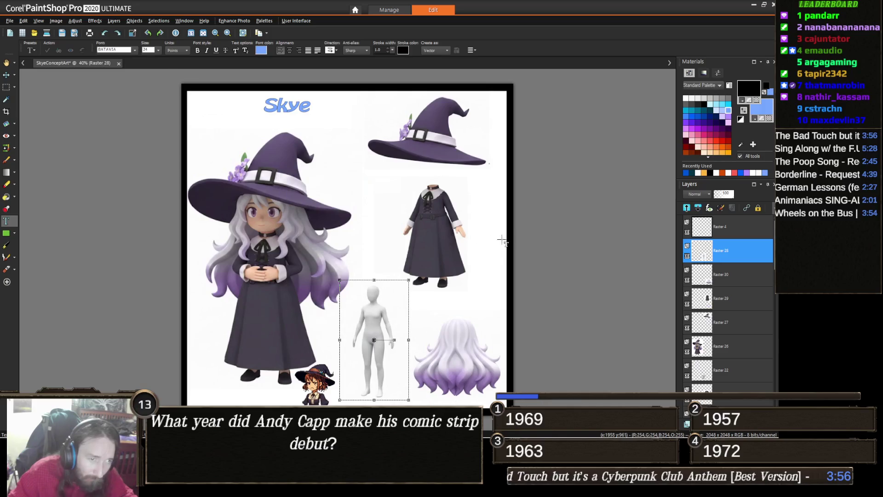
key(alt+Tab)
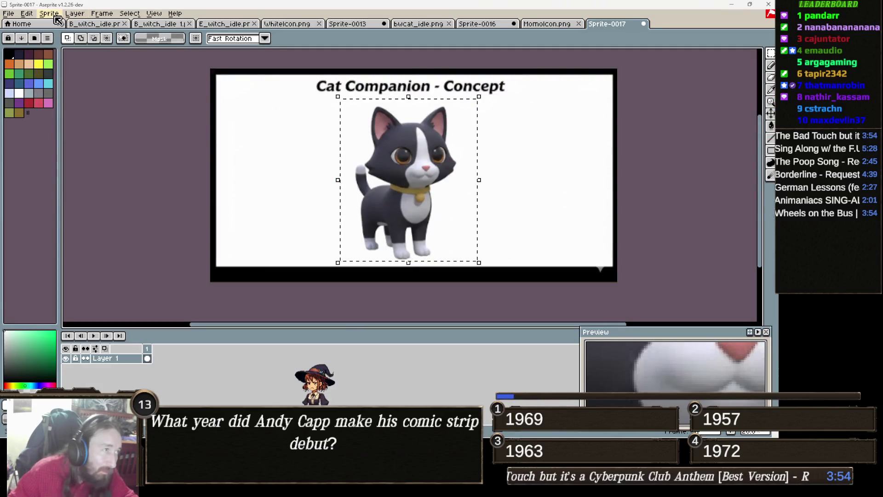
- Rescale the cat sprite to 4095 px wide and paste it as a new layer in PaintShop Pro
click(49, 13)
click(85, 58)
text(4095)
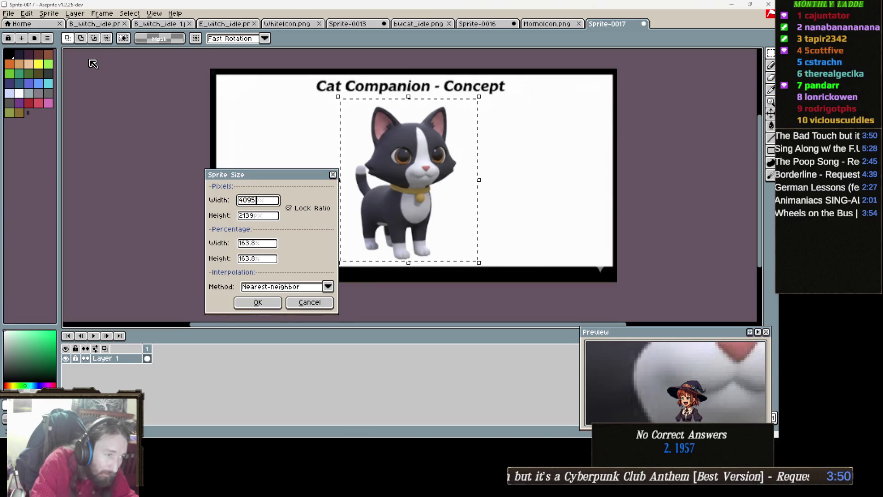
key(Return)
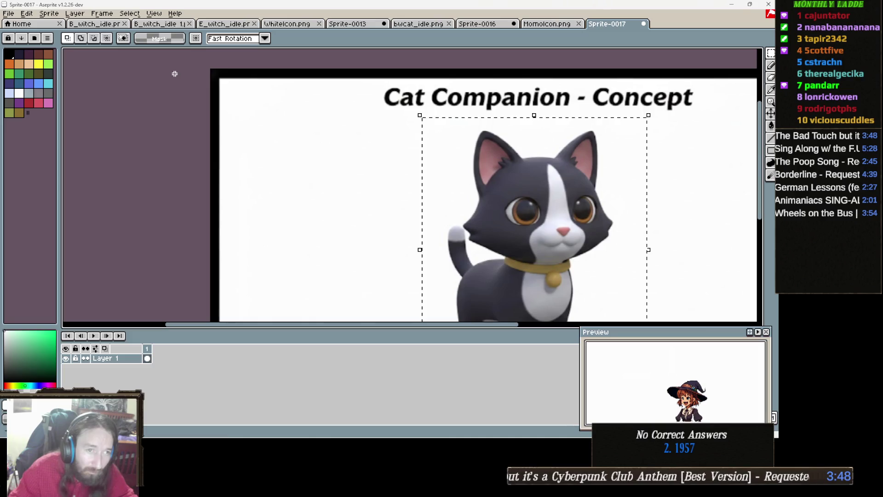
key(alt+Tab)
key(ctrl+l)
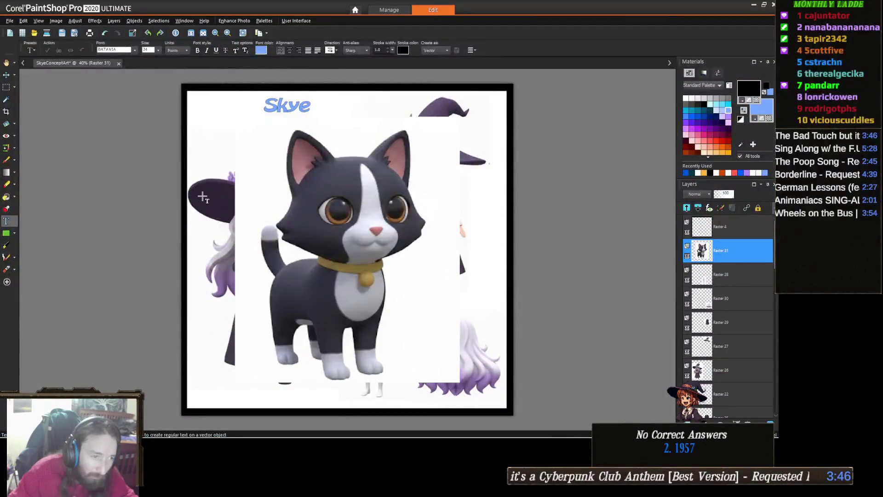
- Cancel the stray text object and move the cat layer left and slightly lower on the sheet
click(359, 223)
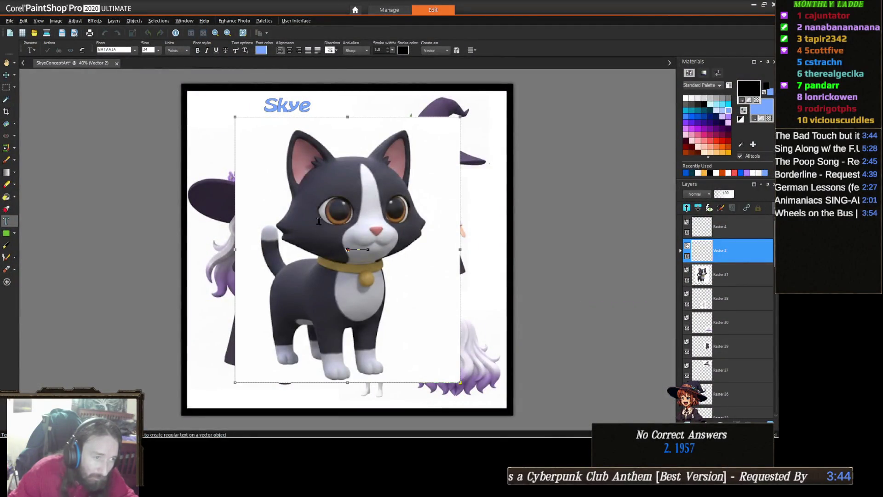
key(Escape)
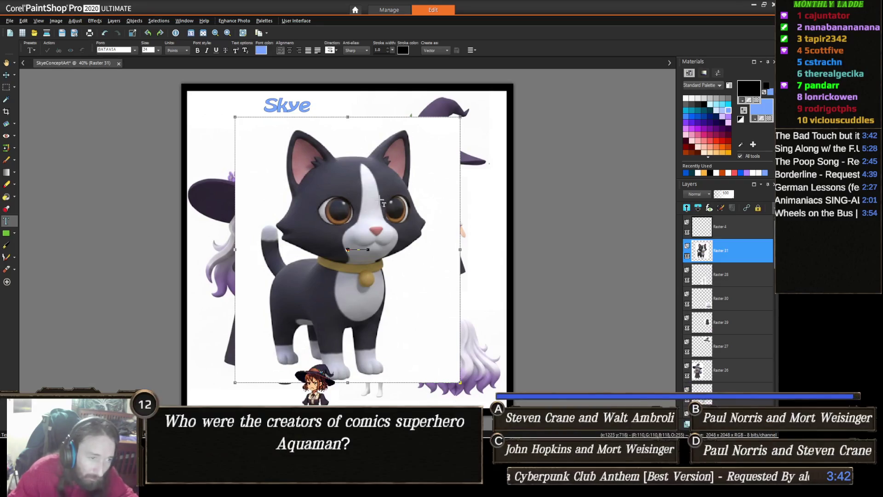
key(m)
drag(375, 202, 310, 205)
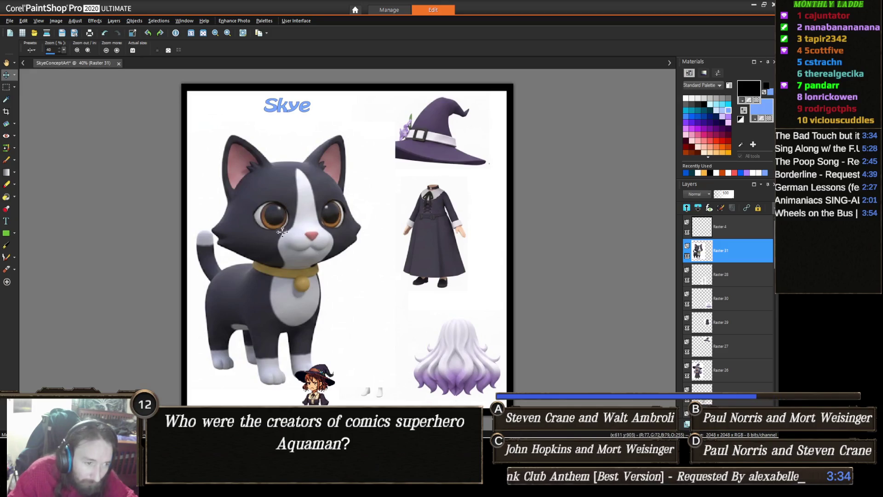
drag(279, 233, 281, 240)
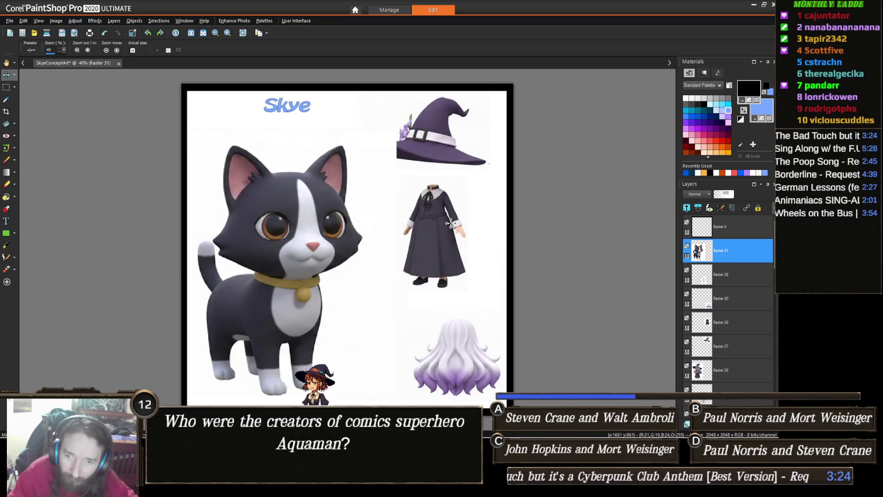
key(alt+Tab)
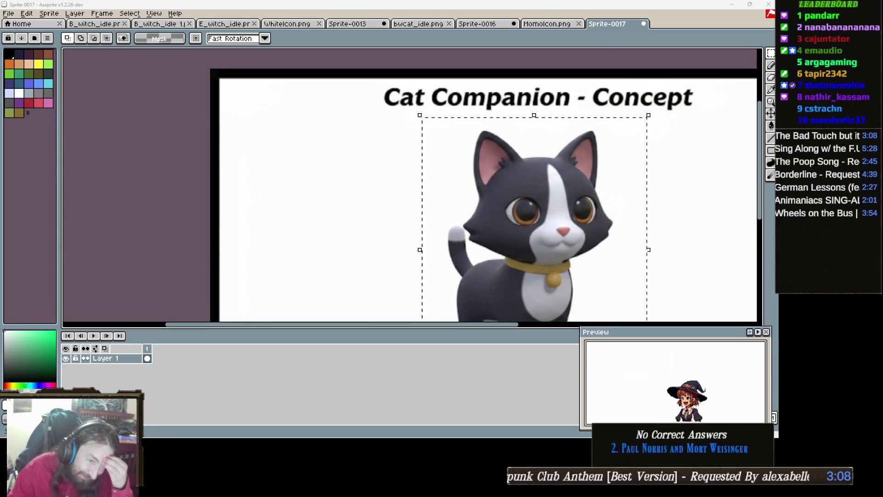
- Close Sprite-0017 and discard its unsaved changes
click(644, 23)
click(407, 242)
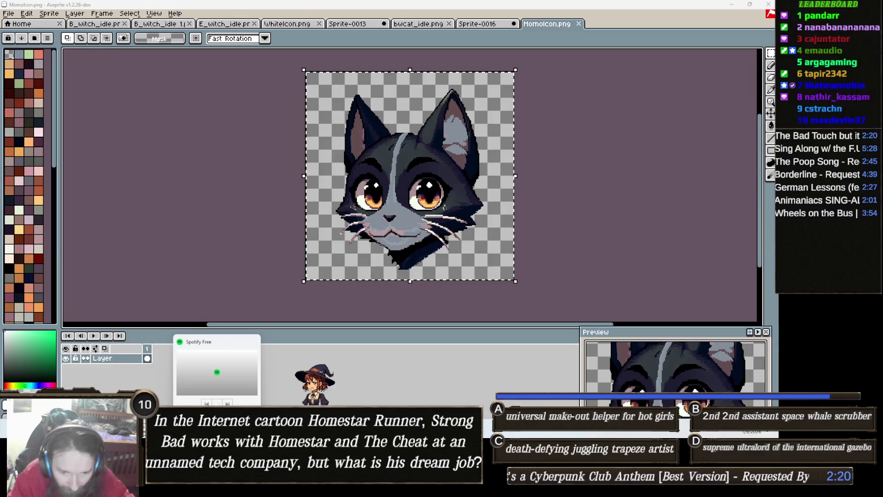
- Copy the Cat Companion - Modular Pieces image from Gemini and switch back to Aseprite
mouse_move(235, 489)
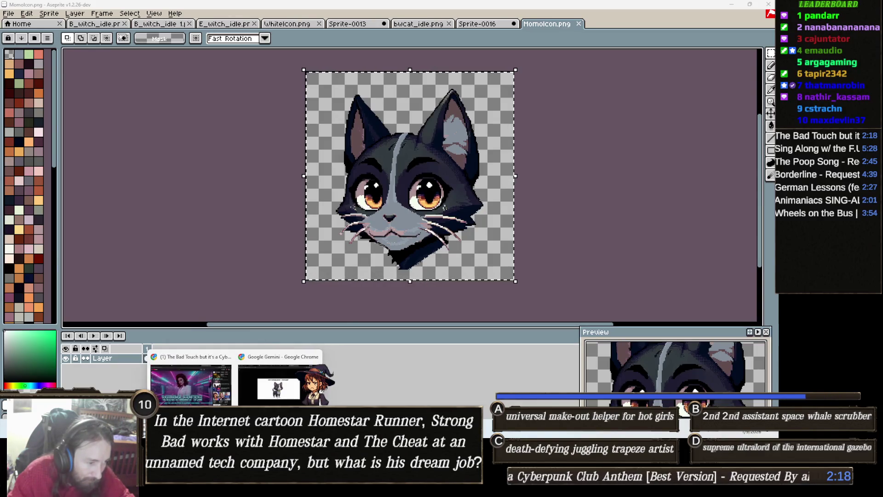
mouse_move(276, 390)
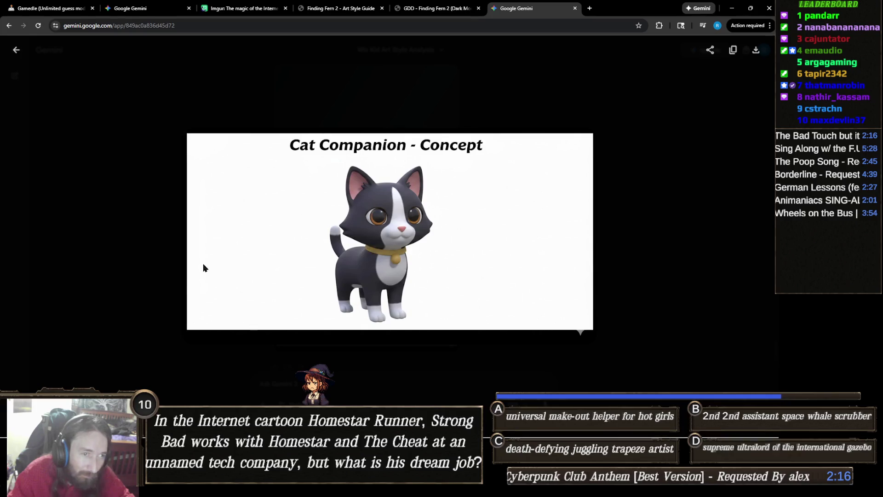
click(180, 299)
scroll(314, 266, down, 2)
click(386, 275)
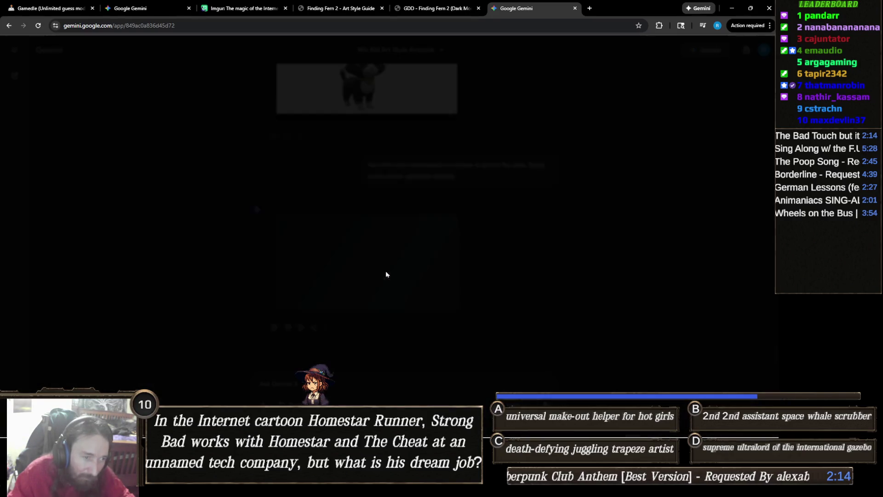
right_click(367, 233)
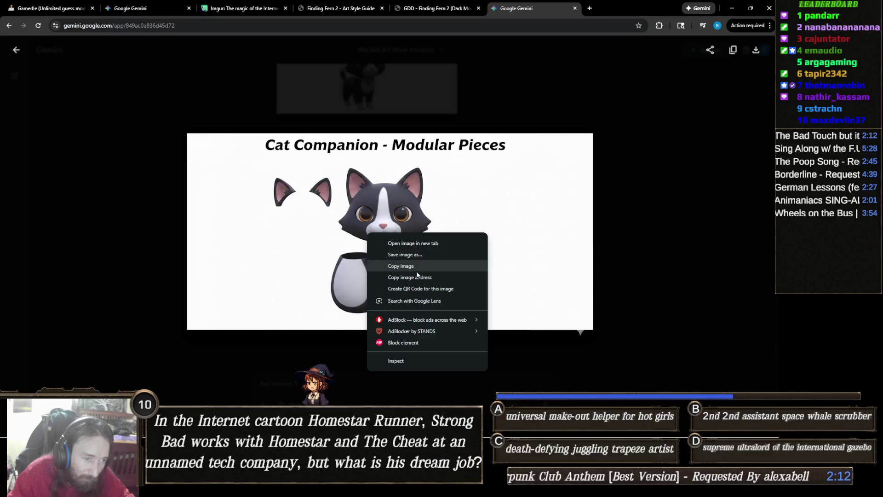
click(401, 266)
click(178, 285)
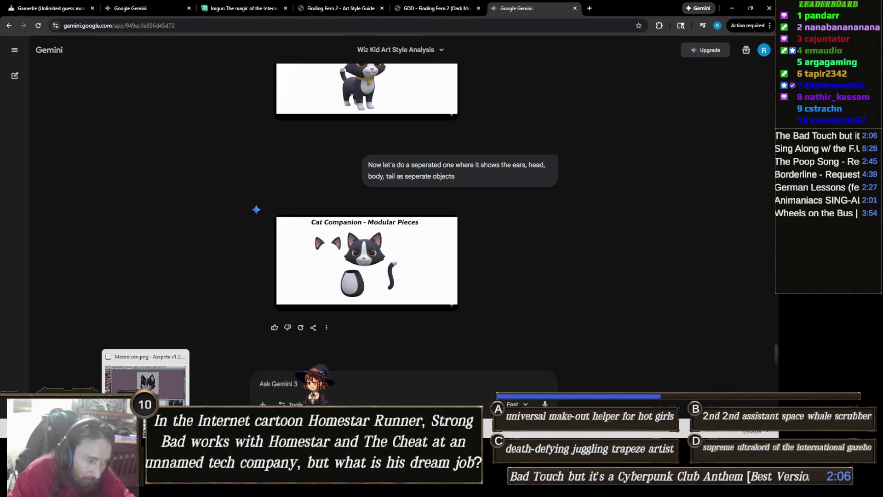
key(alt+Tab)
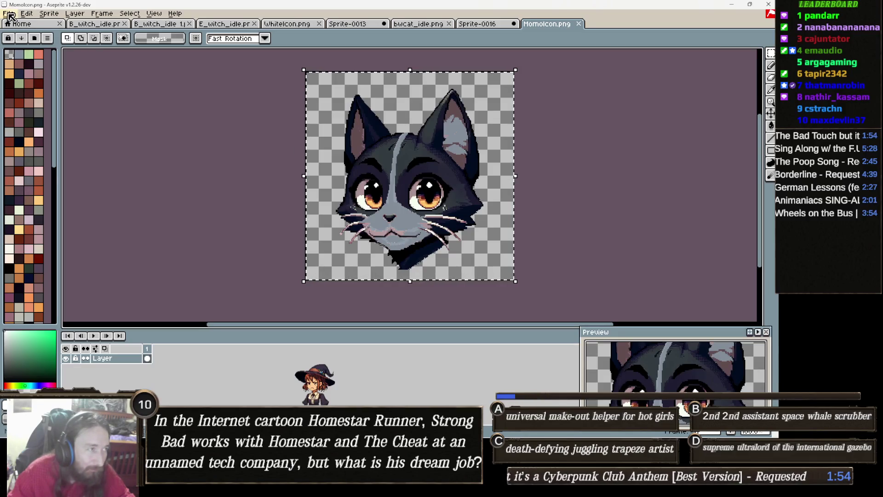
- Create a new 1024 by 535 sprite and paste the modular pieces image into it
click(8, 13)
click(41, 30)
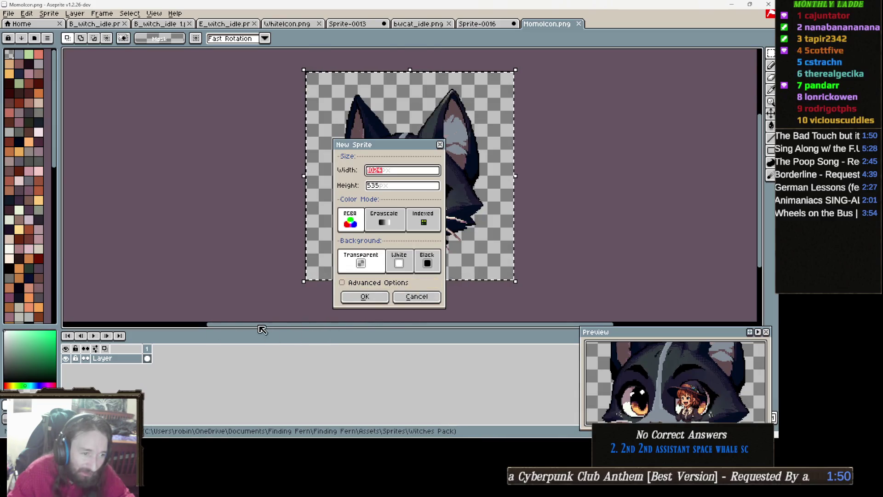
click(366, 296)
key(ctrl+v)
scroll(421, 230, down, 2)
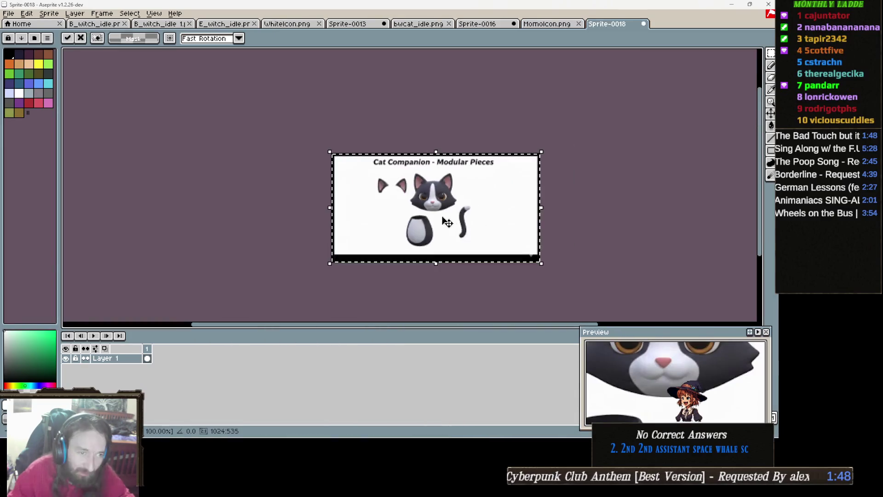
scroll(430, 227, up, 1)
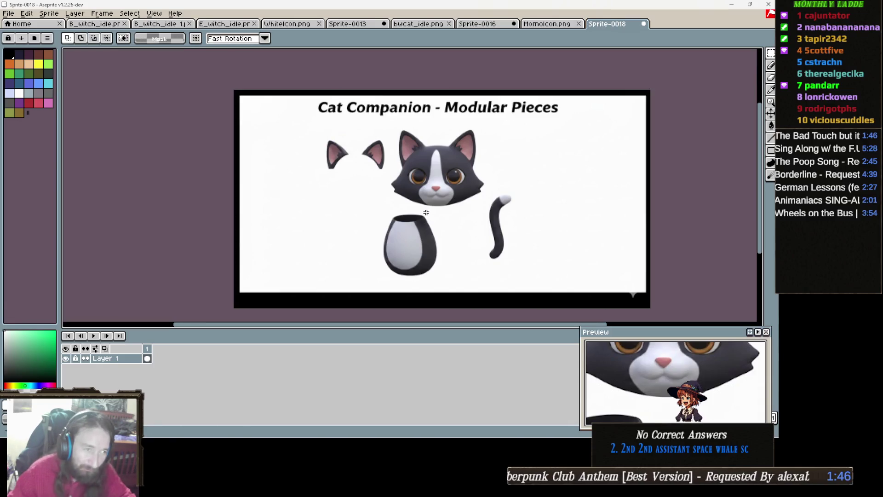
- Resize the modular pieces sprite to 4096 pixels wide
click(54, 16)
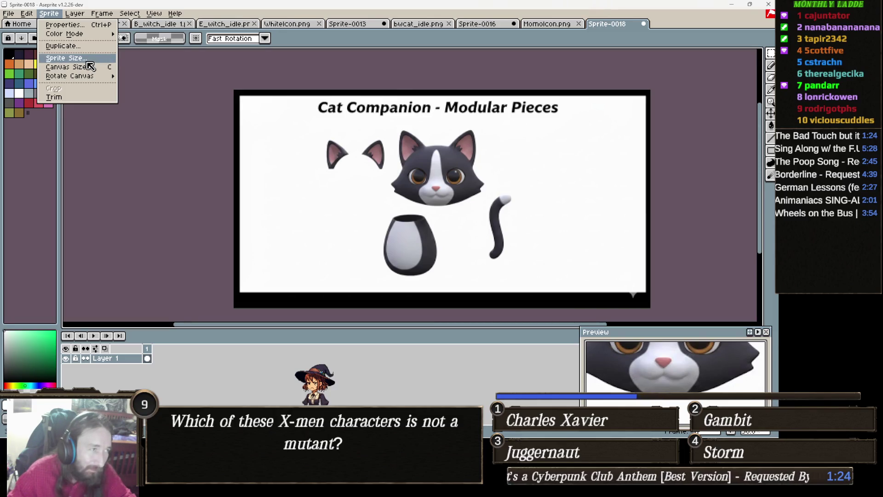
click(87, 61)
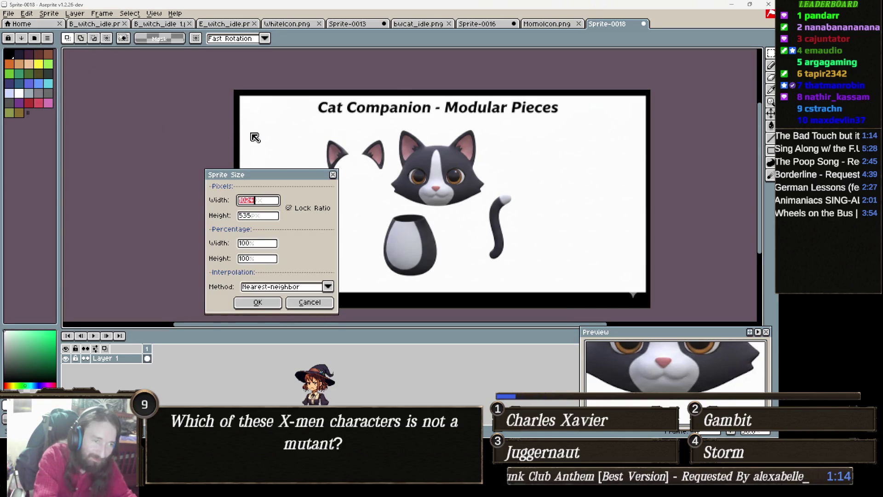
text(4096)
key(Return)
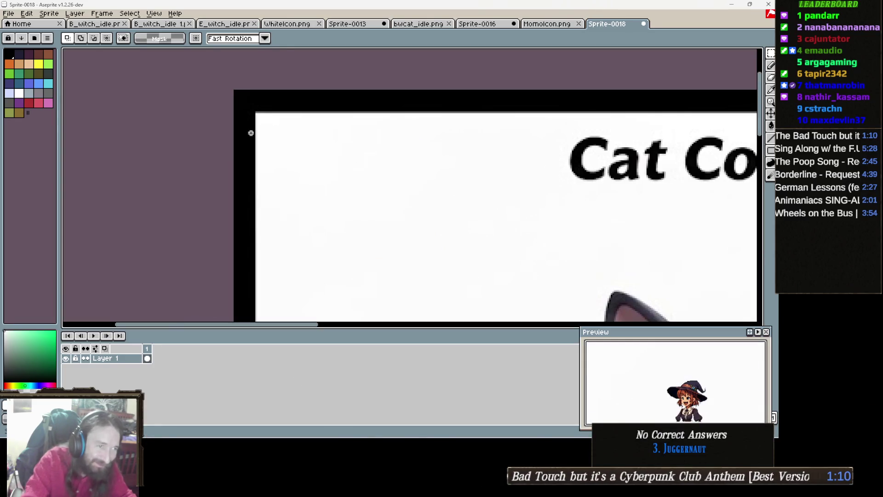
- Marquee-select the whole cat head in the modular pieces sprite, then switch to PaintShop Pro
scroll(251, 132, down, 1)
drag(262, 167, 81, 82)
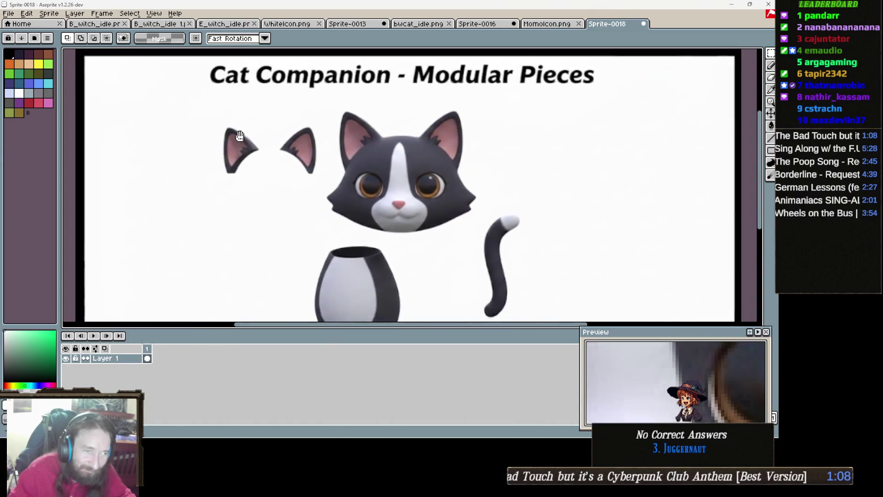
mouse_move(326, 102)
mouse_down()
mouse_move(362, 170)
mouse_move(393, 193)
mouse_move(401, 237)
mouse_move(436, 252)
mouse_up()
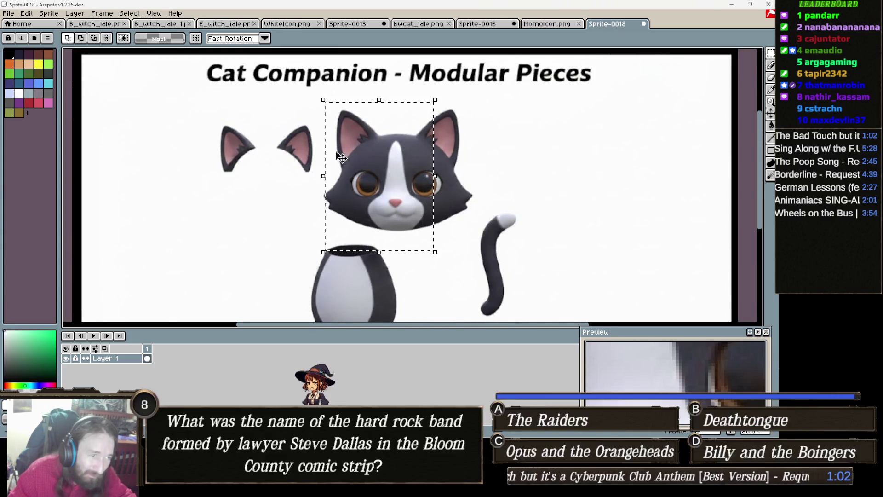
click(323, 105)
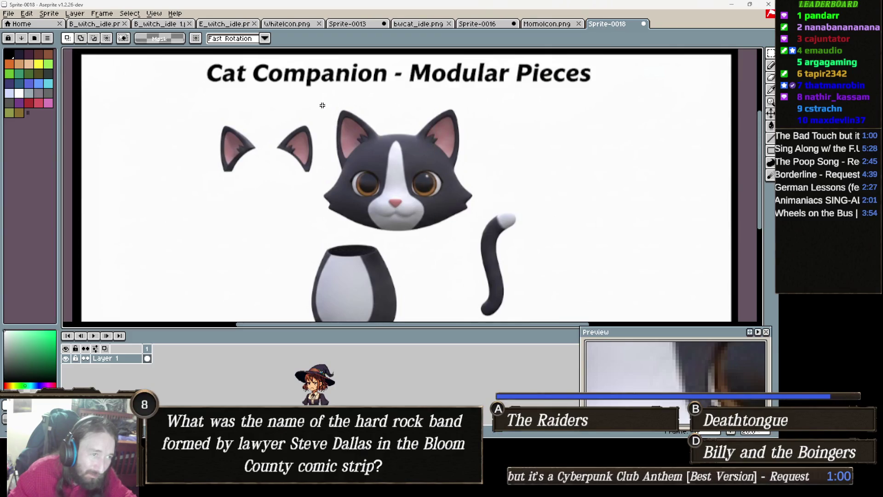
drag(379, 156, 476, 234)
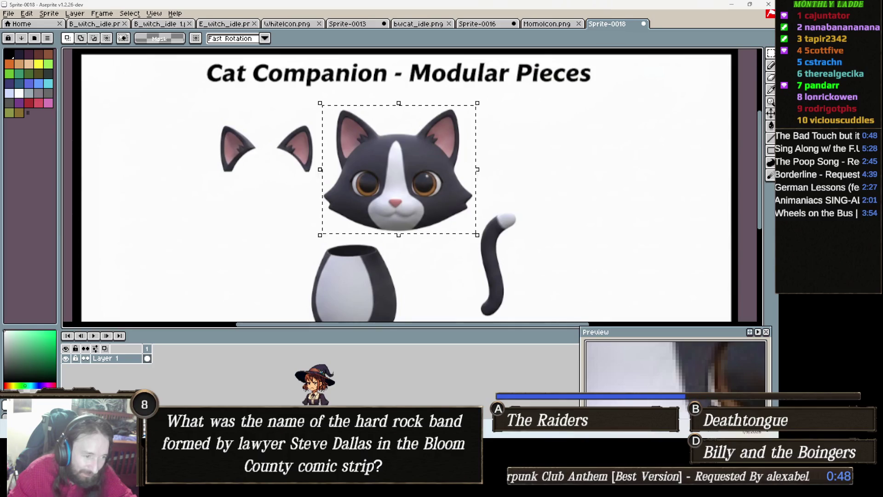
mouse_move(395, 488)
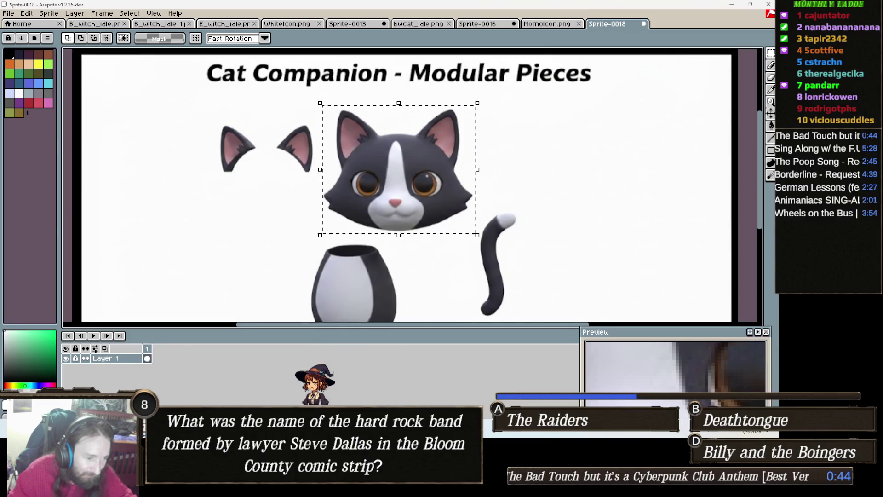
click(400, 488)
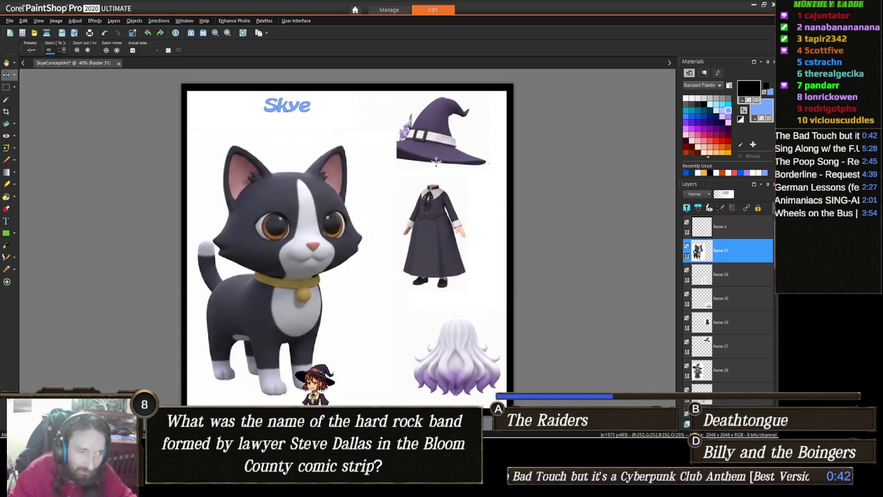
- Paste the cat head onto the Skye sheet and move it to the upper right
key(ctrl+v)
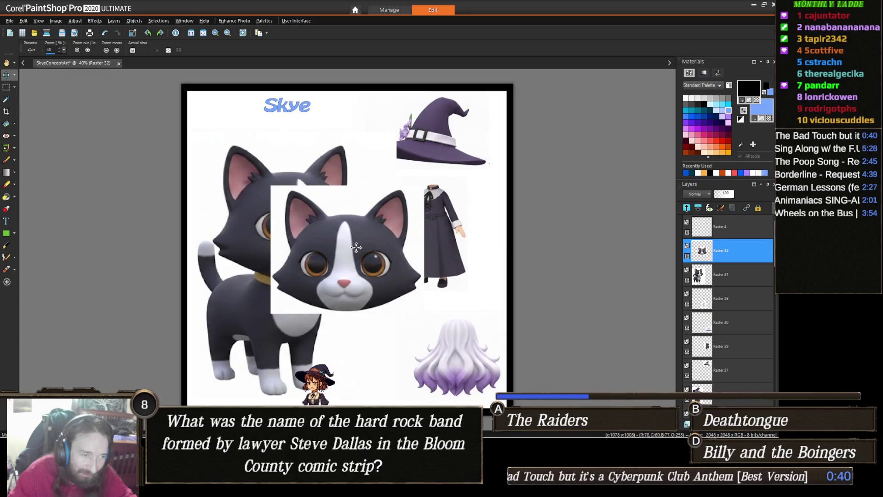
mouse_move(357, 247)
mouse_down()
mouse_move(428, 248)
mouse_move(436, 160)
mouse_up()
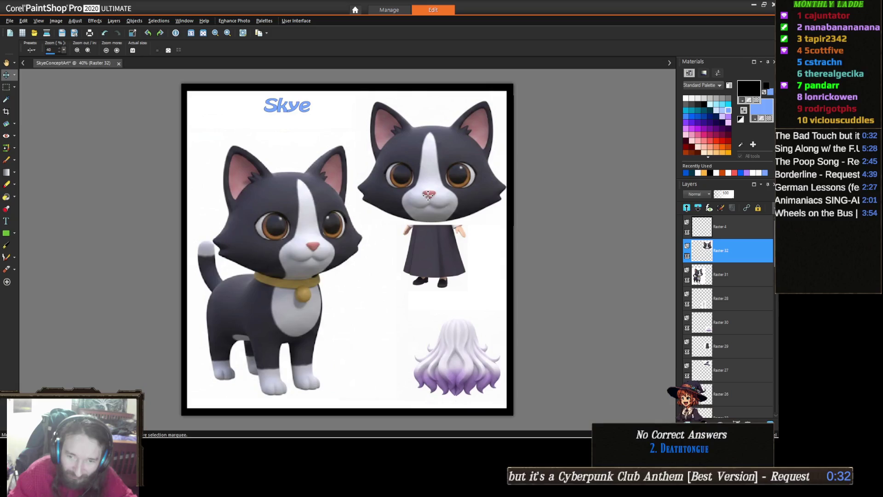
key(alt+Tab)
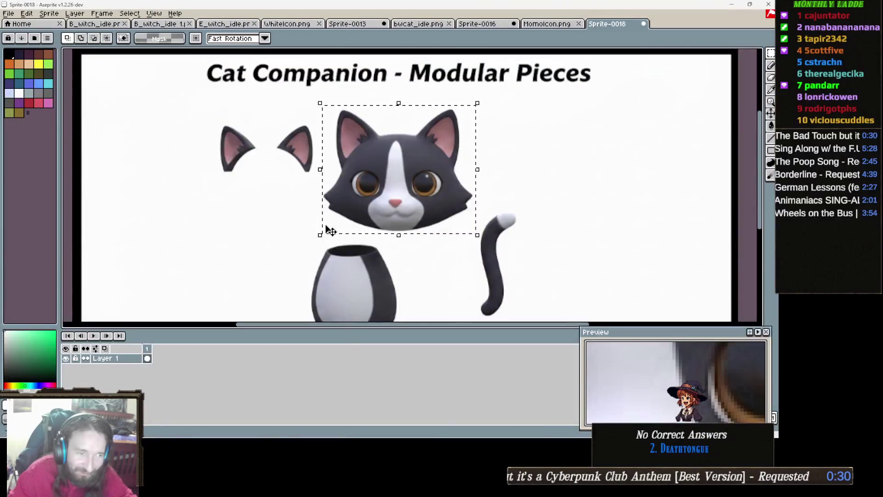
- Paste the cat body beneath the new head on the concept sheet, then paste the tail
scroll(276, 207, down, 2)
scroll(398, 234, up, 2)
scroll(349, 199, down, 3)
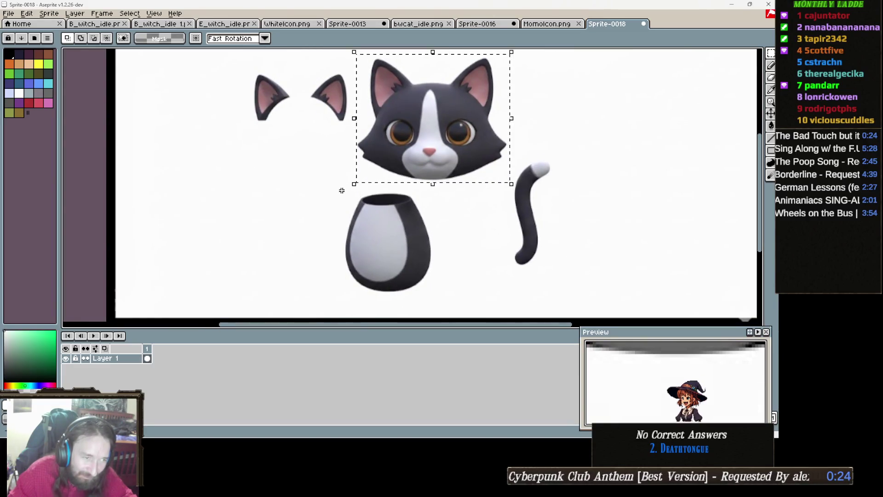
mouse_move(340, 188)
mouse_down()
mouse_move(426, 252)
mouse_move(440, 308)
mouse_move(476, 302)
mouse_up()
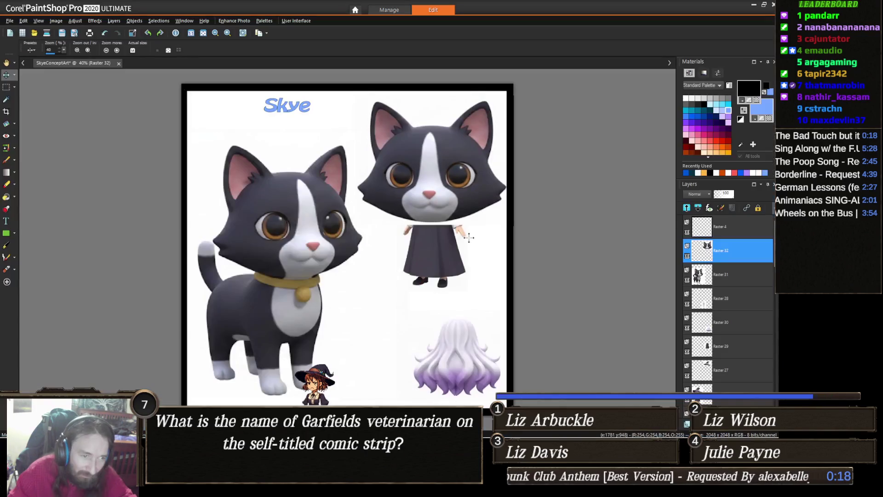
key(ctrl+v)
drag(401, 251, 449, 282)
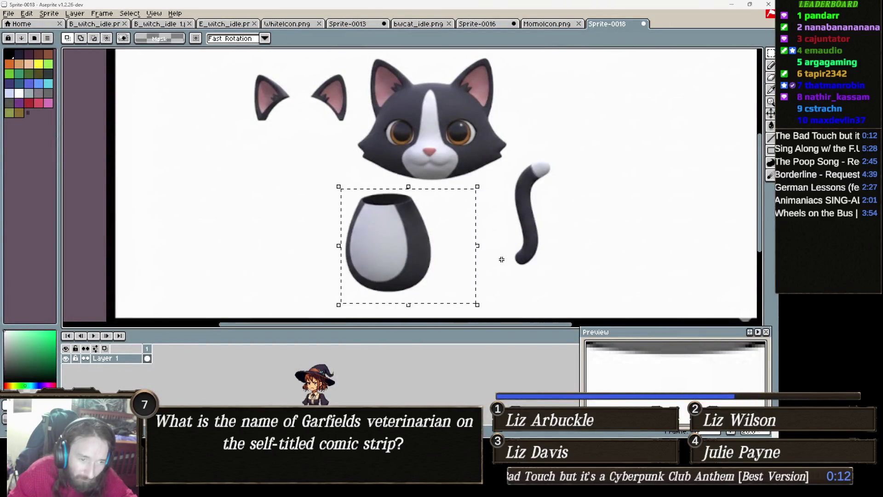
mouse_move(502, 268)
mouse_down()
mouse_move(571, 154)
mouse_move(576, 162)
mouse_up()
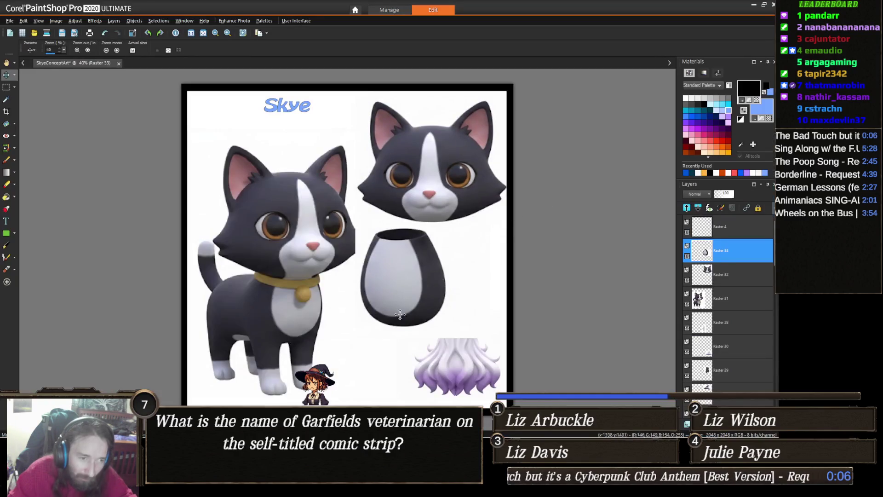
key(ctrl+l)
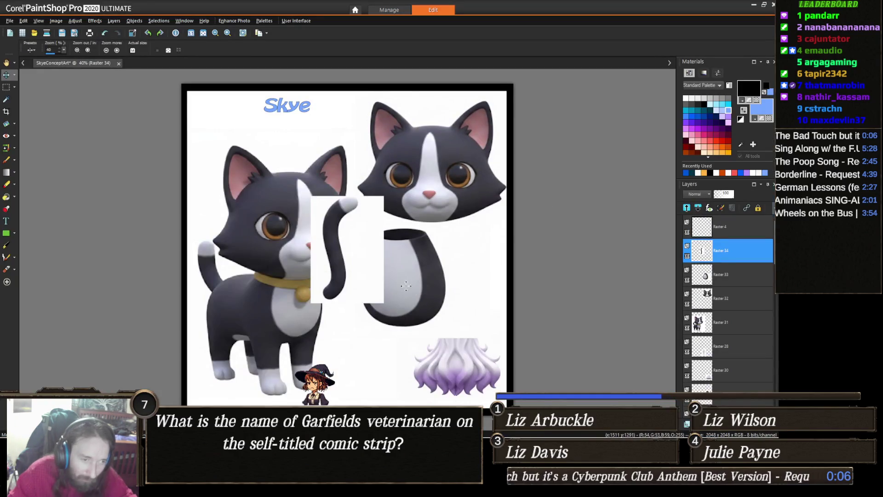
- Place the pasted tail to the right of the cat body, then go back to Aseprite
drag(340, 254, 483, 287)
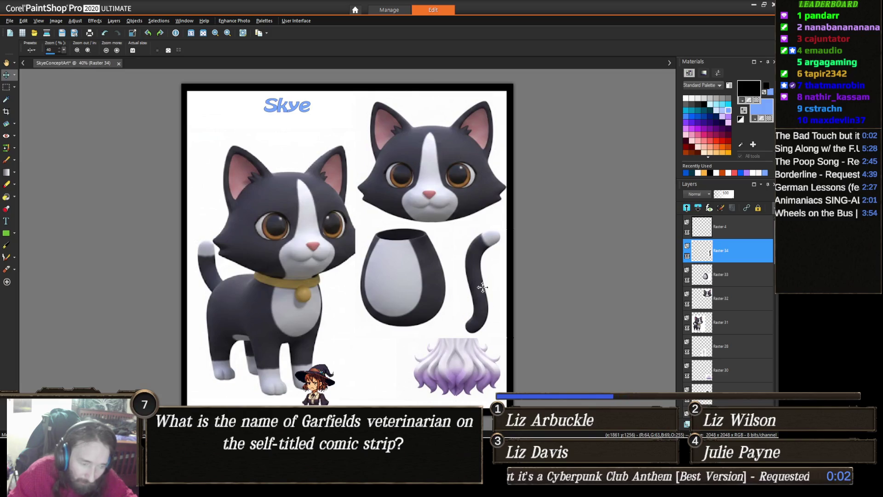
key(alt+Tab)
key(ctrl+v)
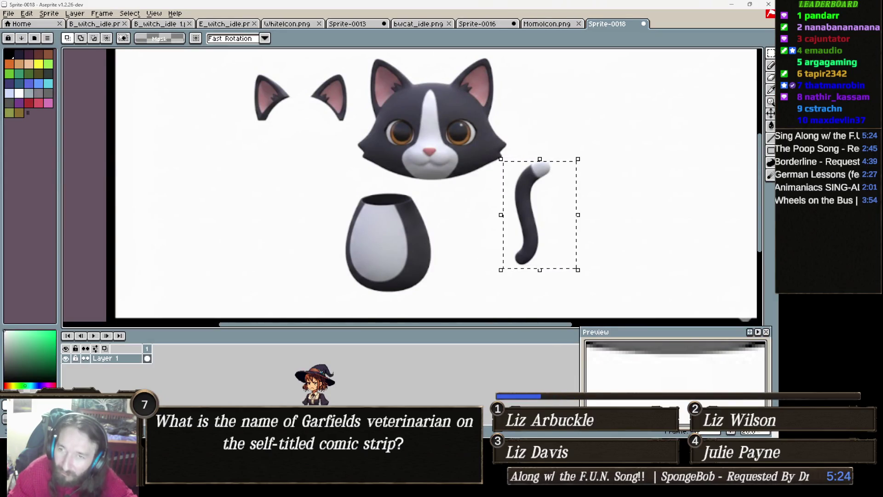
- Close the SpongeBob YouTube tab in Chrome so the Gemini chat shows
key(alt+Tab)
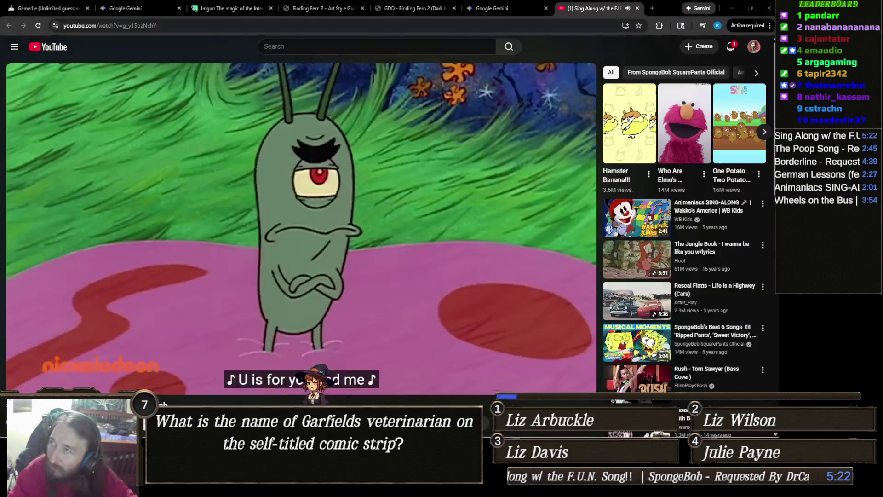
middle_click(609, 6)
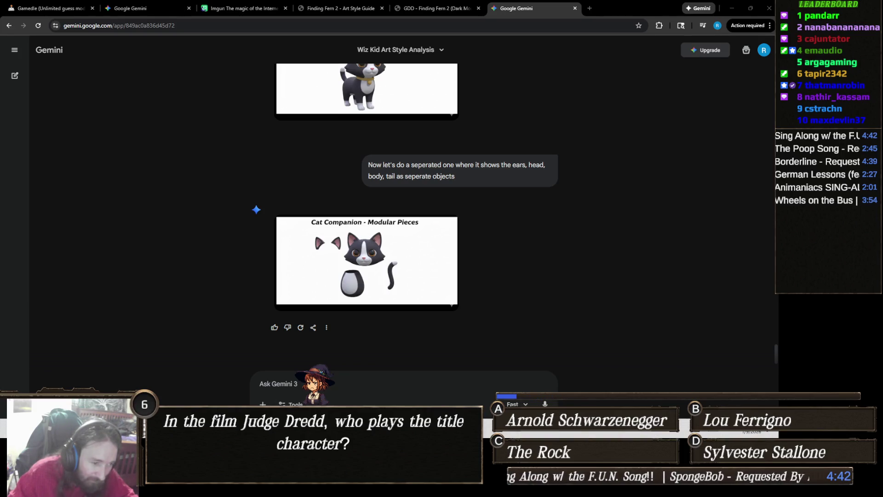
- Copy the two ear pieces from the Cat Companion image in Aseprite's Sprite-0018
key(alt+Tab)
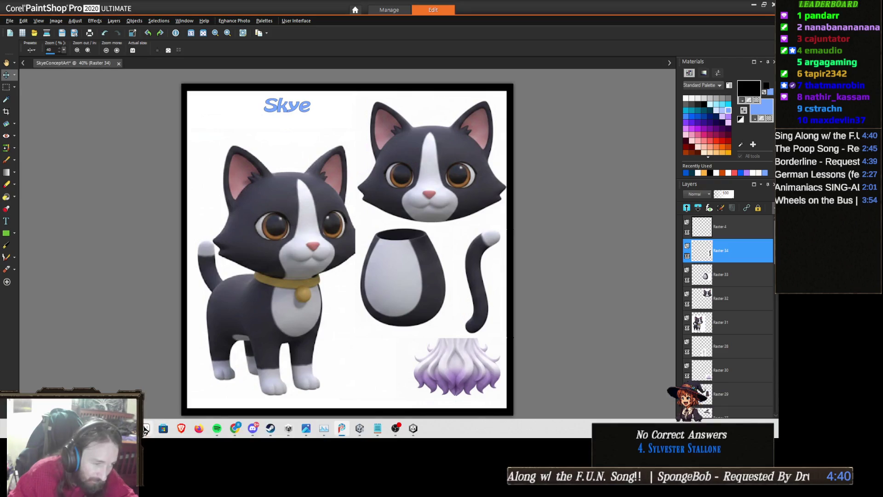
click(145, 430)
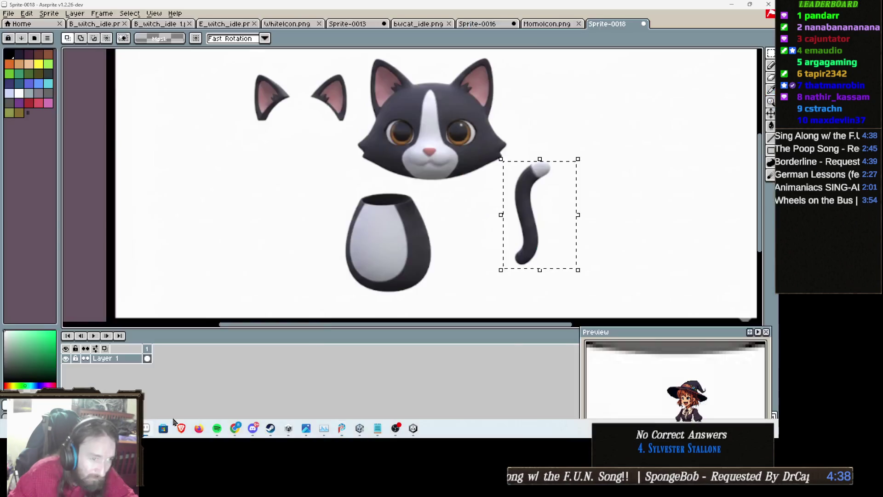
scroll(329, 165, up, 3)
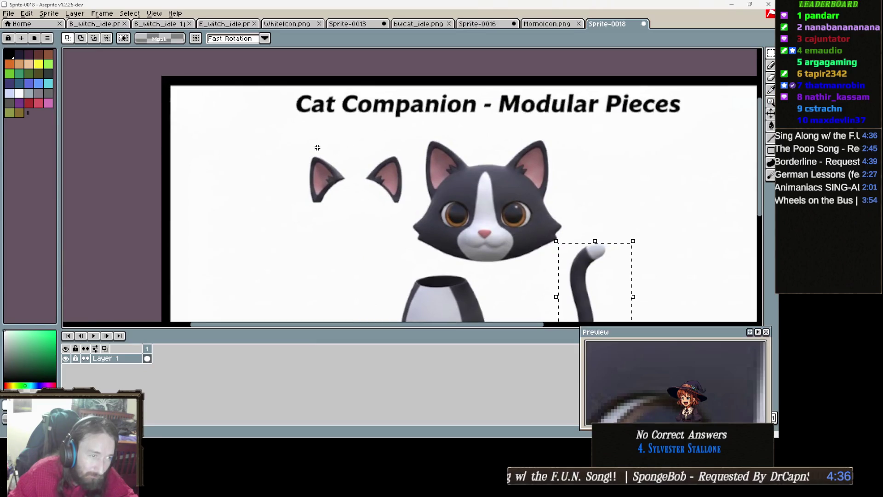
mouse_move(306, 124)
mouse_down()
mouse_move(338, 200)
mouse_move(386, 222)
mouse_move(414, 221)
mouse_up()
key(ctrl+c)
key(alt+Tab)
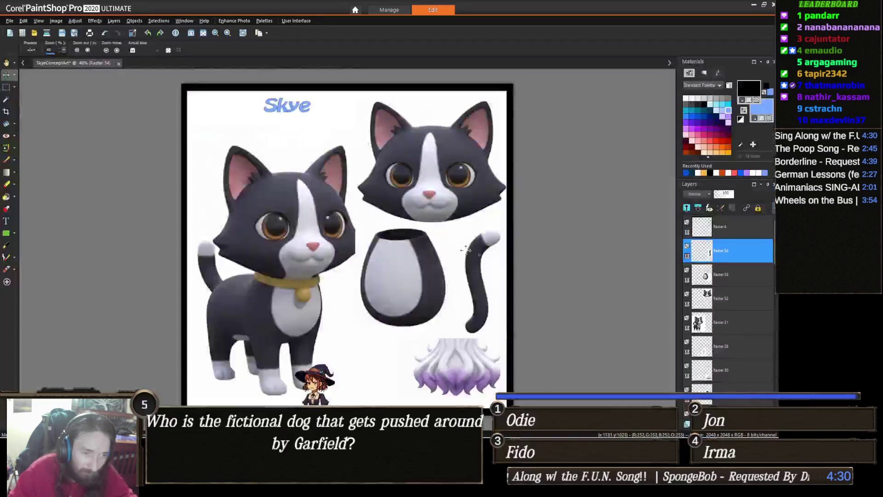
- Paste the two ear pieces and place them bottom-right, below the tail, clear of the body
key(ctrl+v)
mouse_move(380, 235)
mouse_down()
mouse_move(442, 331)
mouse_move(484, 361)
mouse_up()
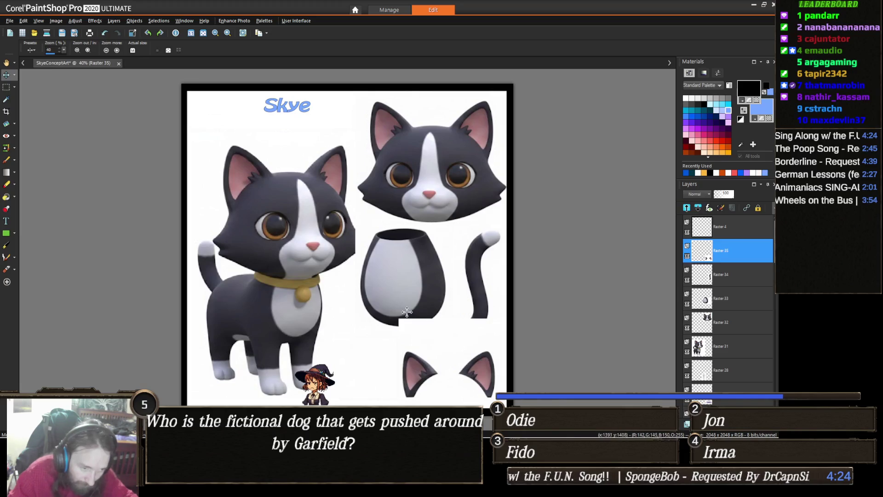
key(s)
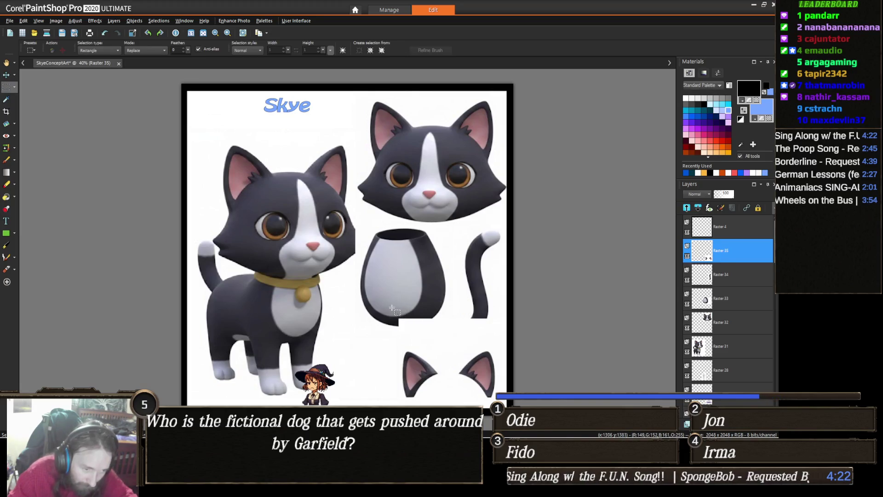
mouse_move(387, 303)
mouse_down()
mouse_move(500, 331)
mouse_move(511, 324)
mouse_up()
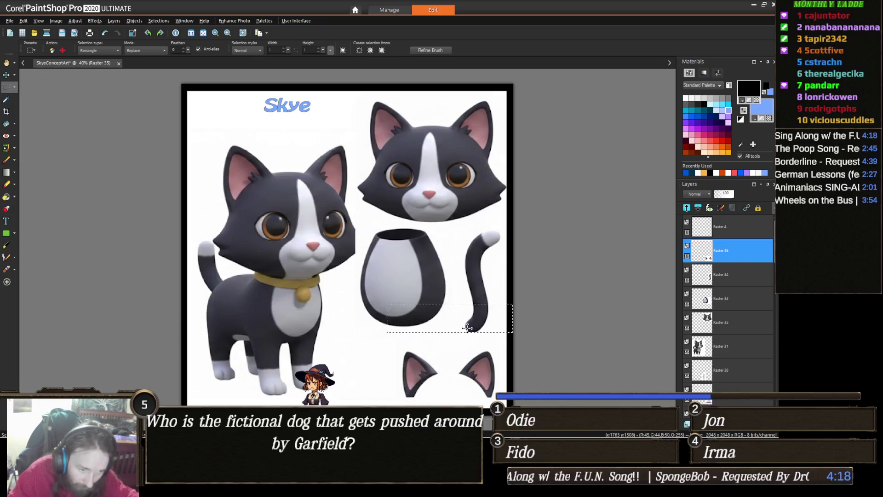
drag(464, 325, 481, 339)
click(453, 359)
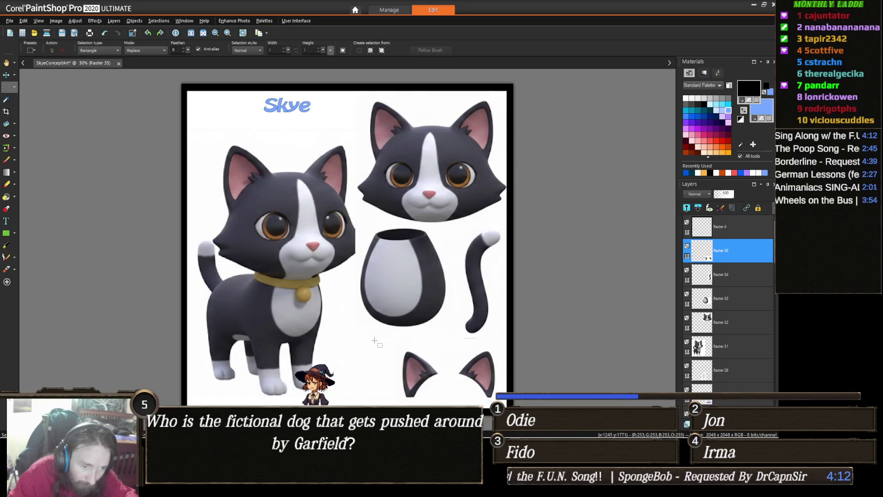
scroll(375, 341, down, 1)
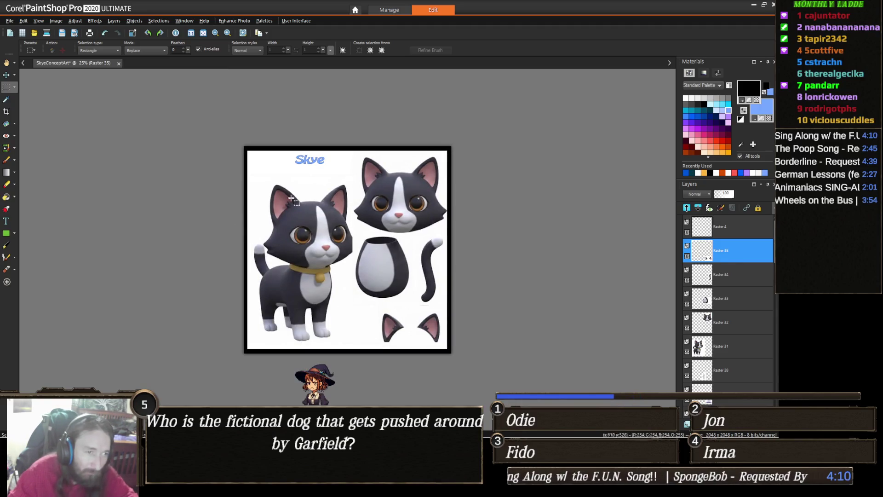
scroll(285, 200, up, 2)
key(t)
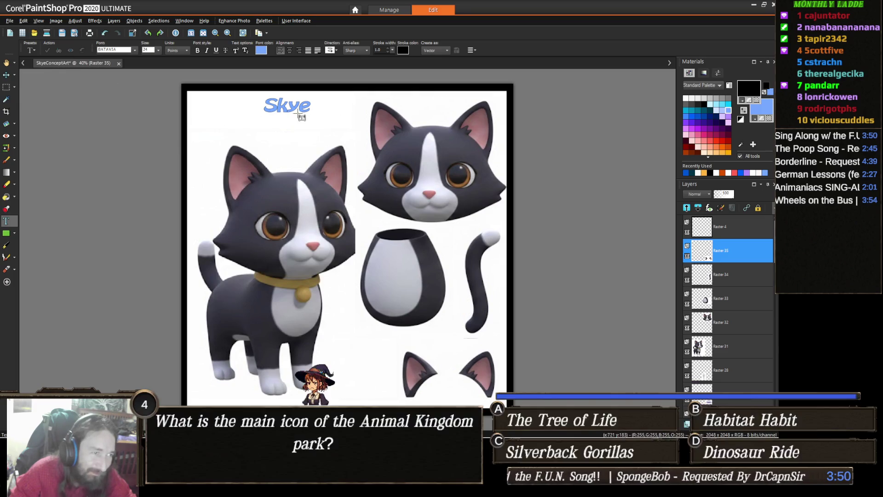
- Retitle the sheet from Skye to Momo and make the lettering dark grey
click(288, 105)
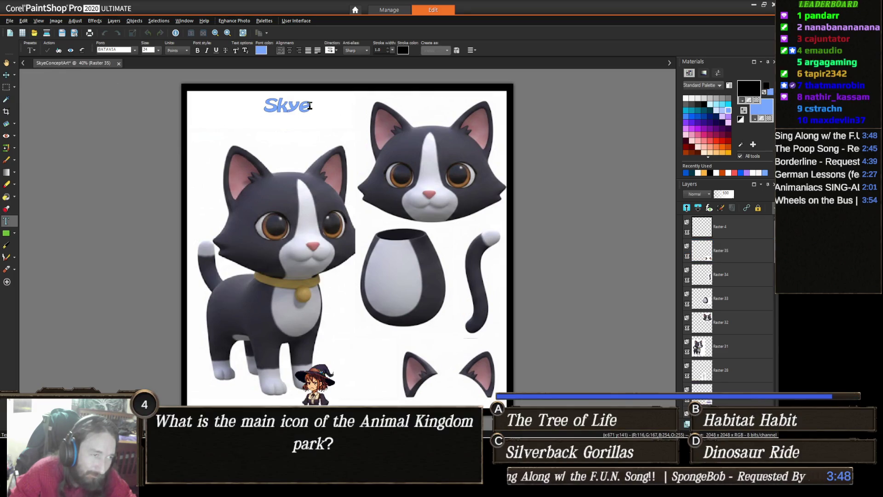
drag(313, 105, 245, 101)
text(Momo)
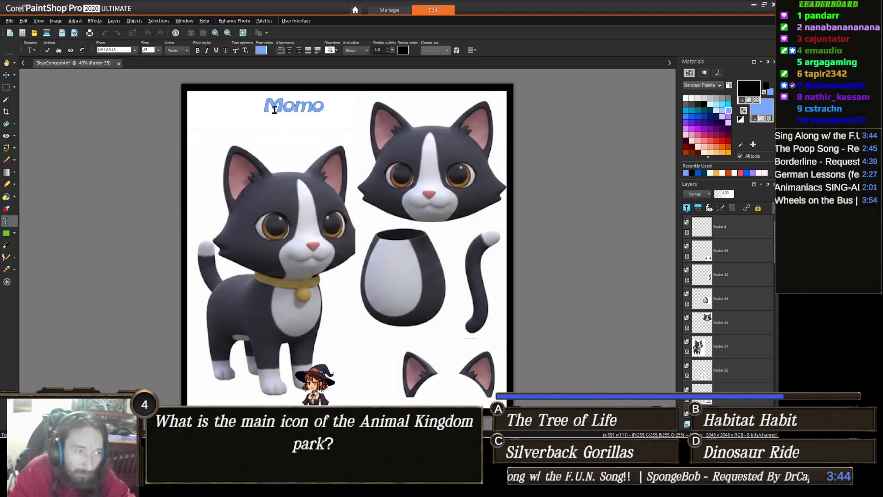
key(shift+Left)
key(shift+Left)
key(shift+Left)
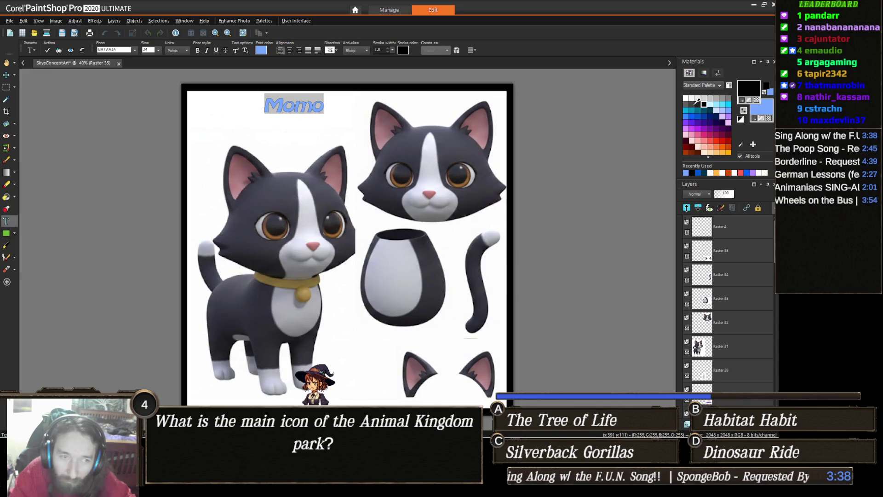
right_click(697, 101)
click(311, 107)
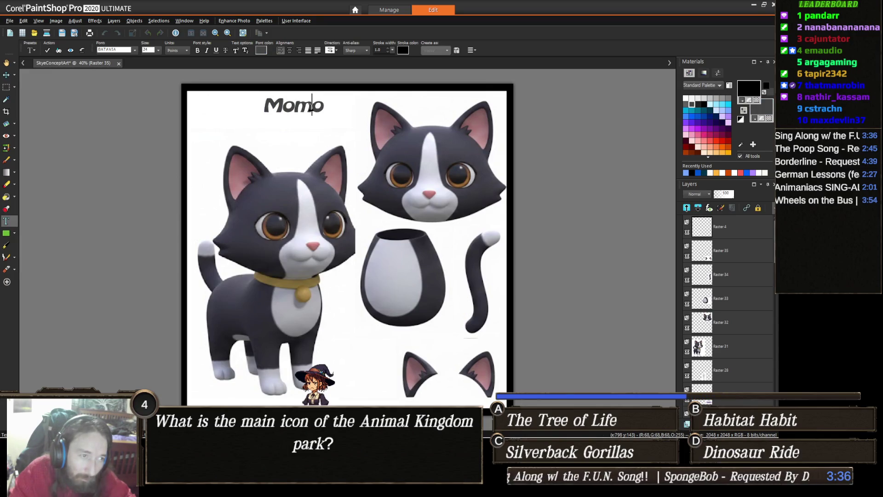
click(353, 157)
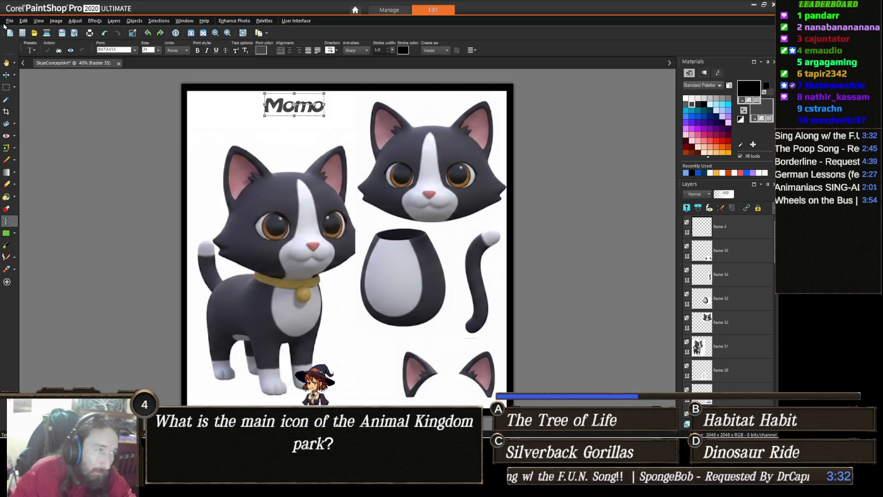
click(8, 22)
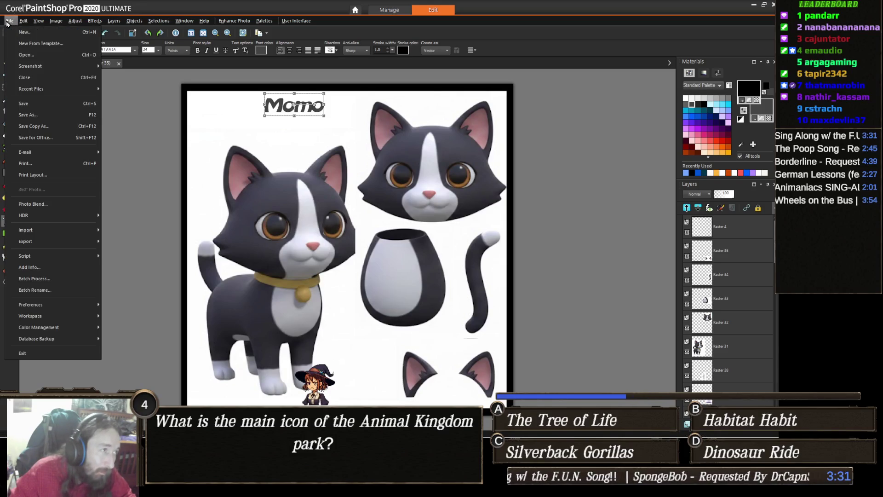
- Save the sheet as MomoConceptArt in JPG format, accepting the save confirmation
click(53, 115)
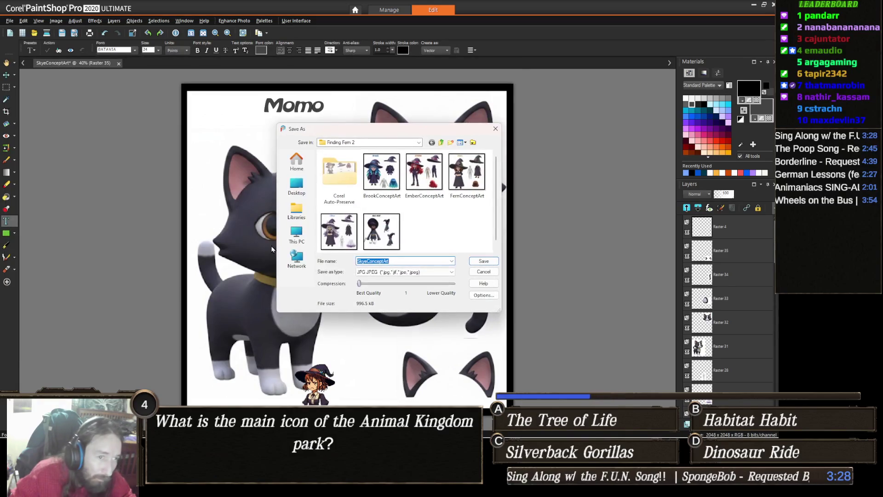
click(372, 263)
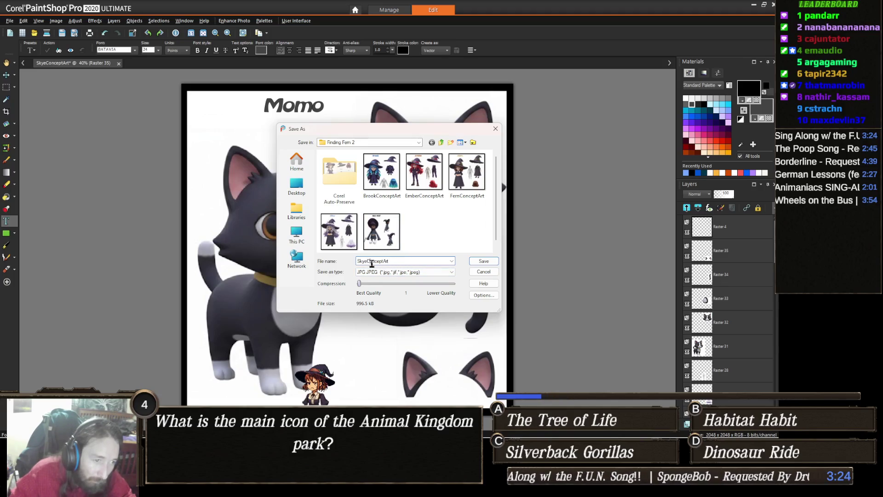
key(Delete)
key(Delete)
key(Delete)
text(Momo)
key(Return)
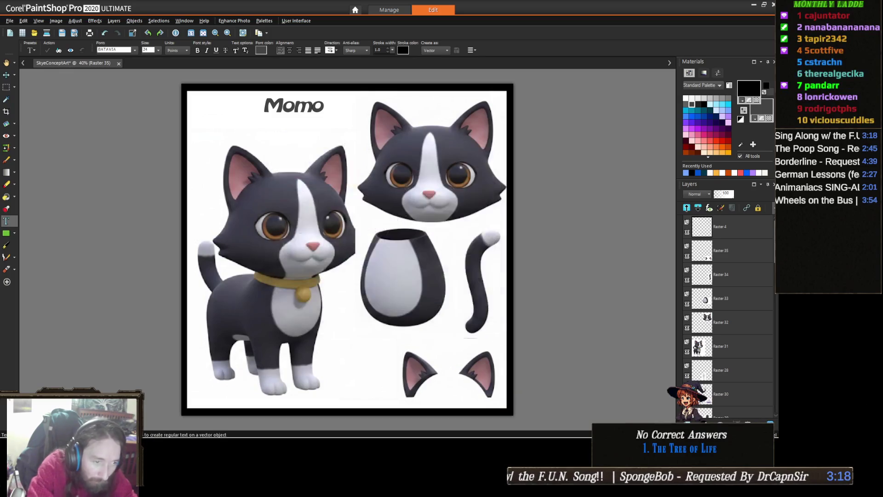
key(Return)
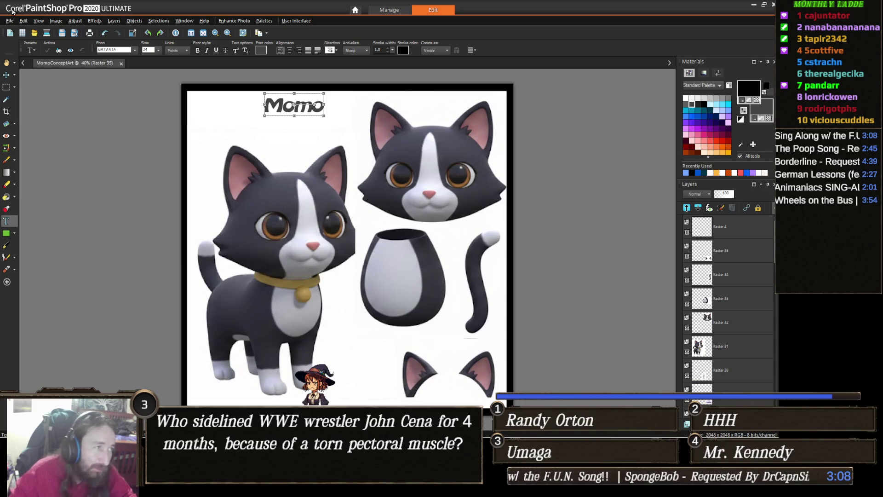
- Save the sheet again as MomoConceptArt in PSPIMAGE format
click(10, 20)
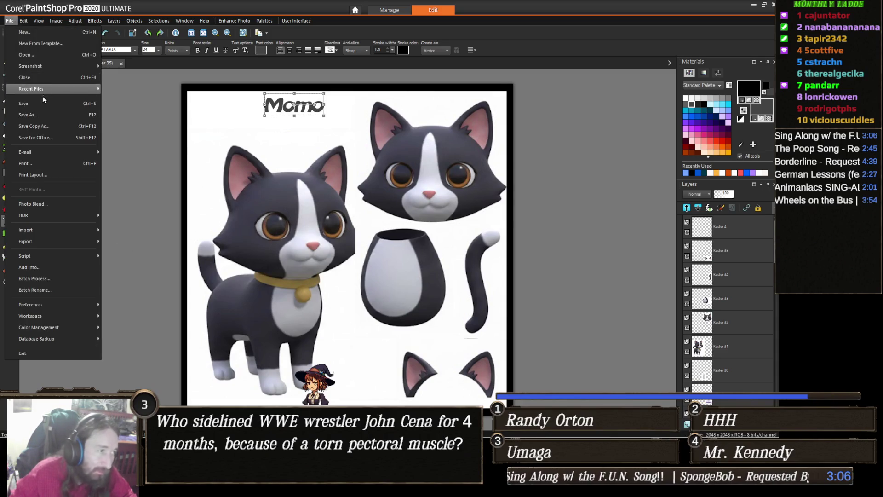
click(41, 116)
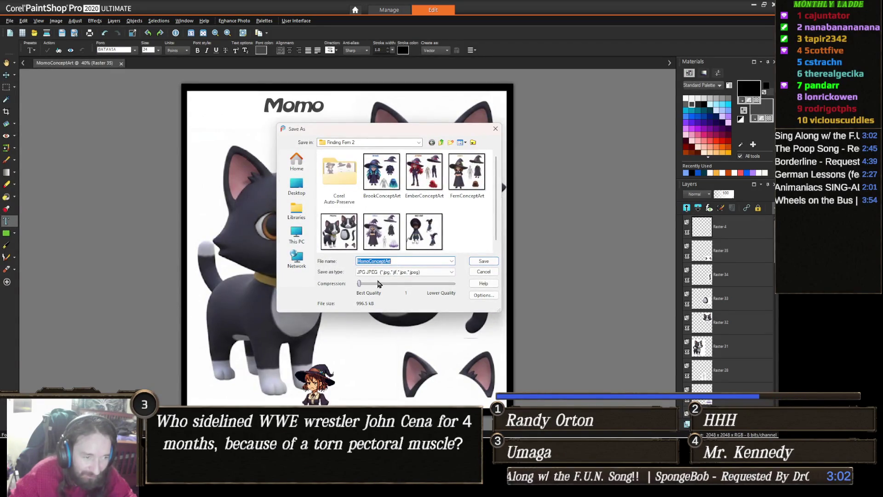
click(389, 272)
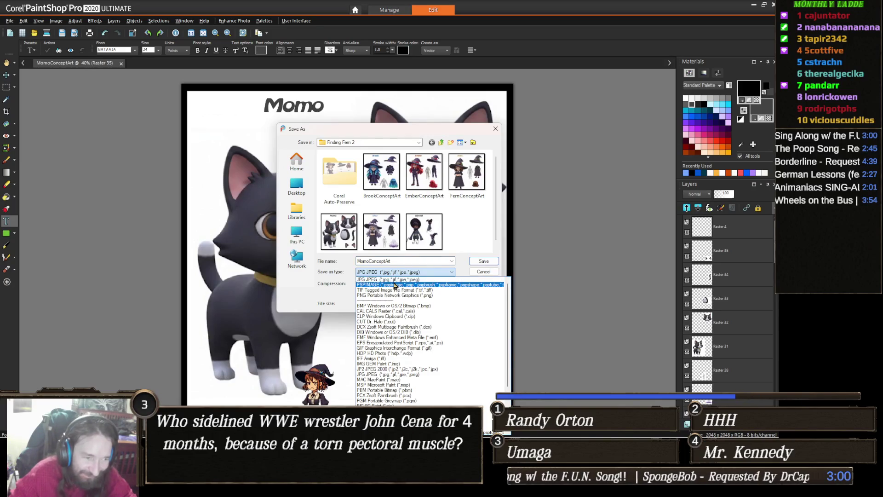
click(394, 285)
click(483, 261)
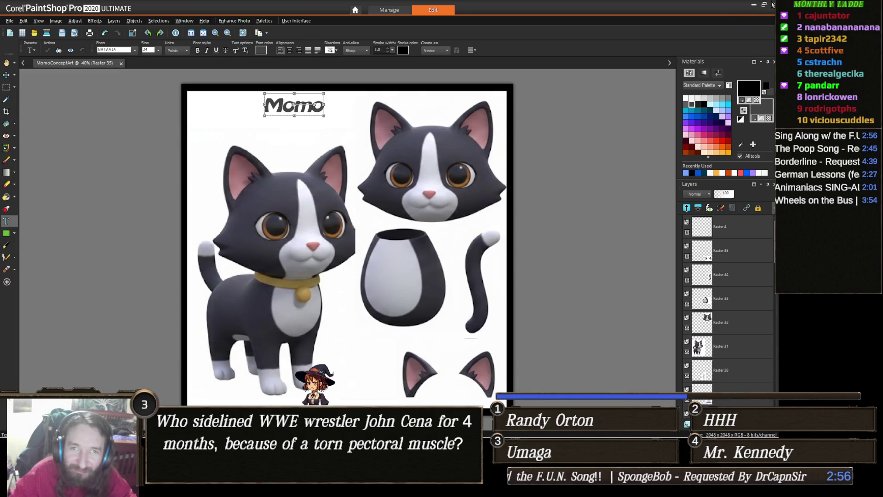
click(754, 5)
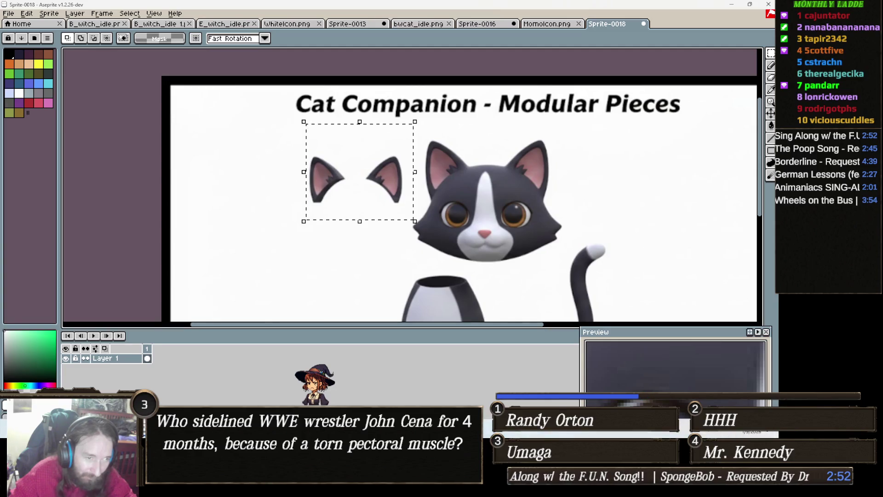
- Bring Aseprite's Sprite-0018 with the Cat Companion modular pieces back into view
mouse_move(396, 423)
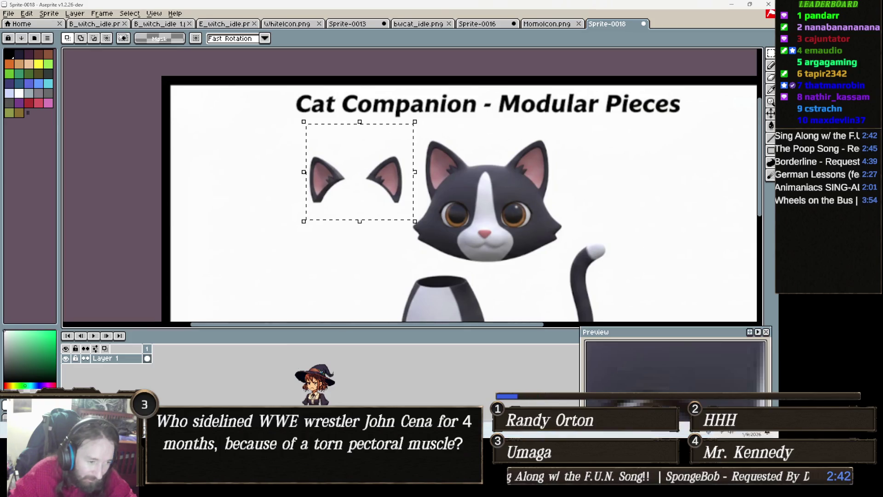
- Switch to the Gemini chat in the browser and look over the Cat Companion image
mouse_move(234, 429)
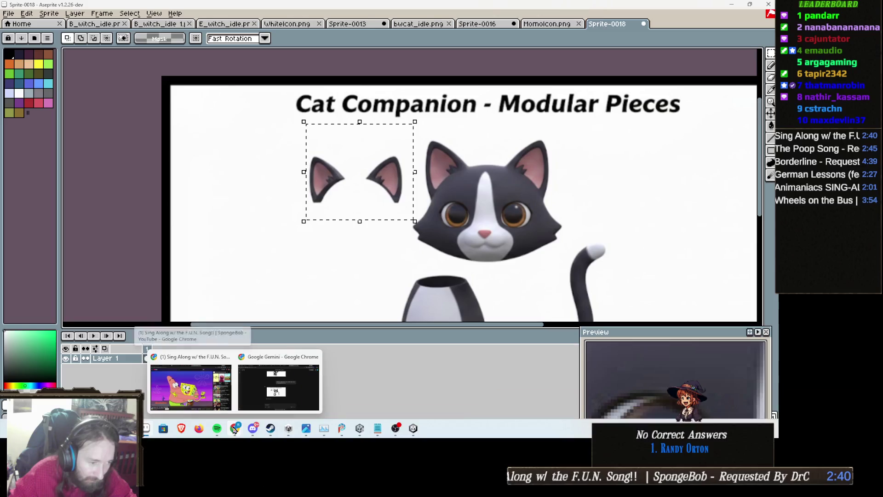
click(279, 387)
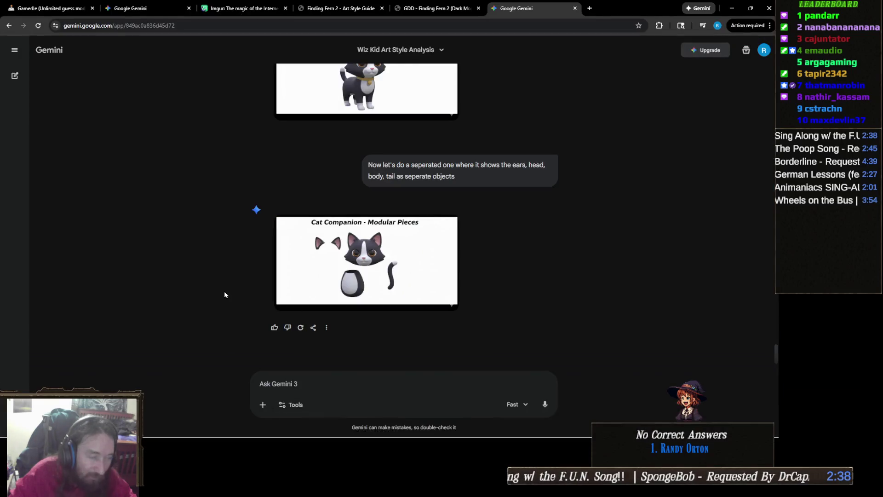
scroll(247, 211, up, 10)
scroll(247, 213, up, 5)
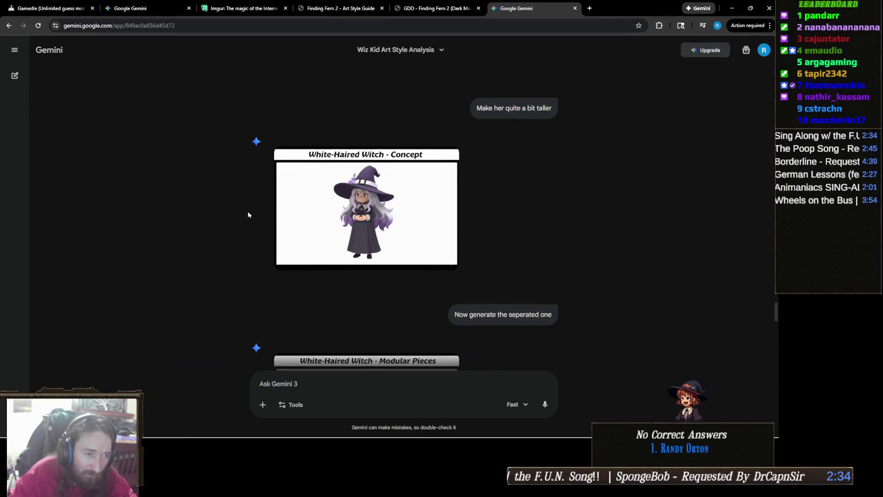
scroll(248, 214, down, 10)
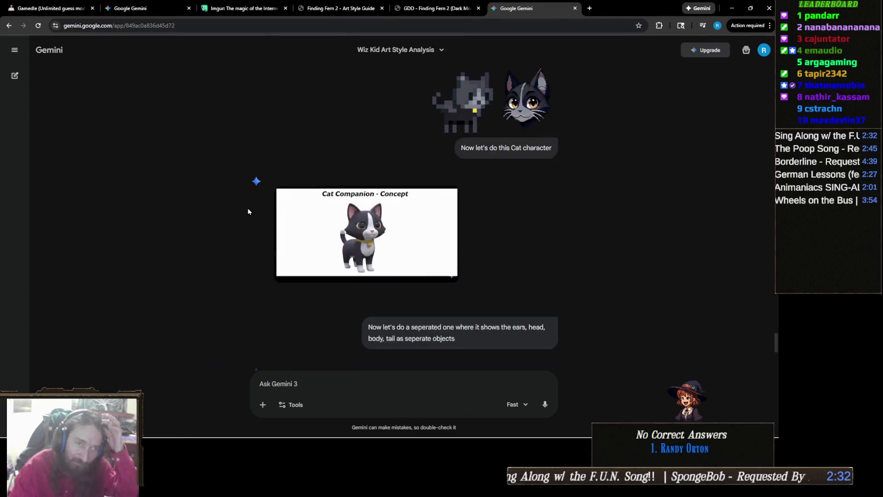
scroll(248, 211, down, 5)
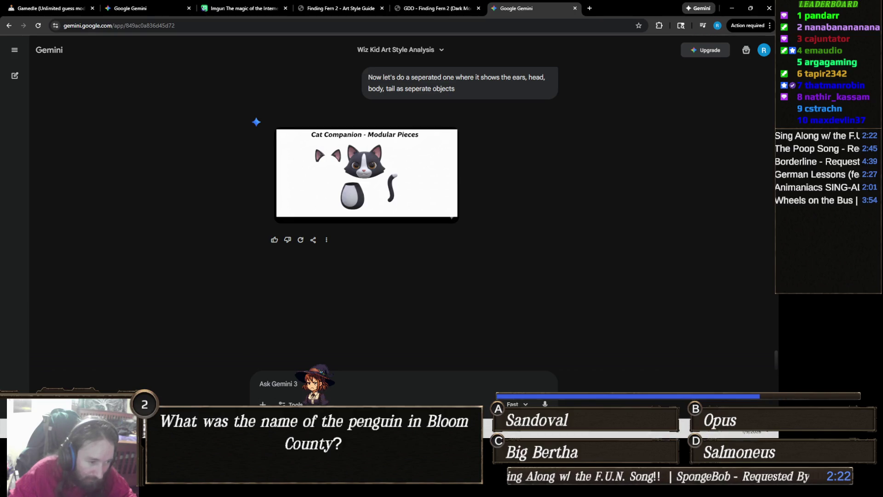
- Bring up Aseprite's cat pieces, then return to the browser and its Imgur tab
mouse_move(270, 428)
mouse_move(252, 485)
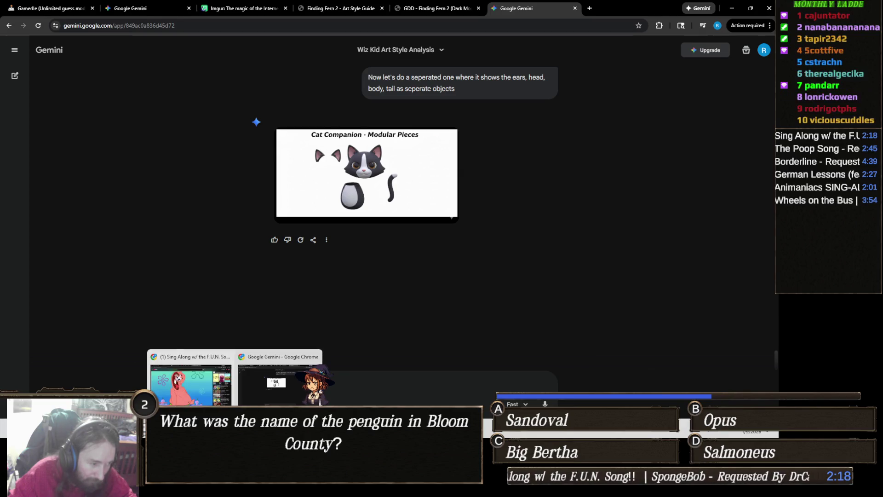
mouse_move(145, 485)
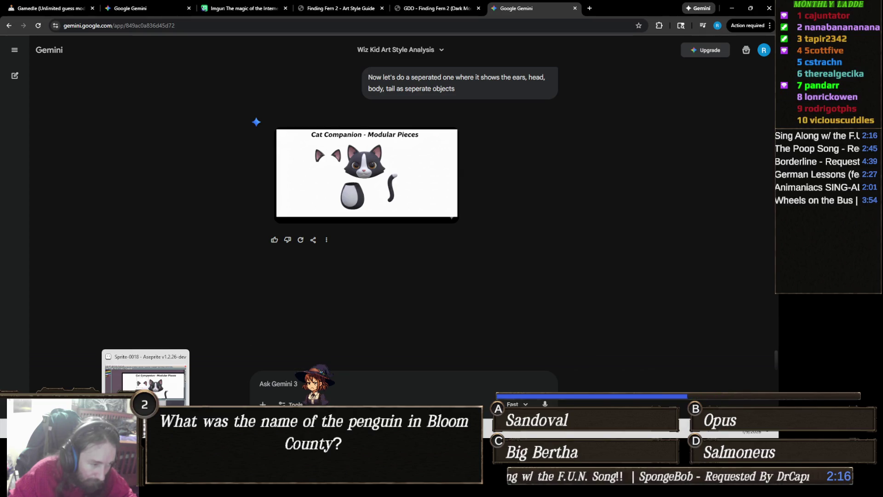
click(146, 382)
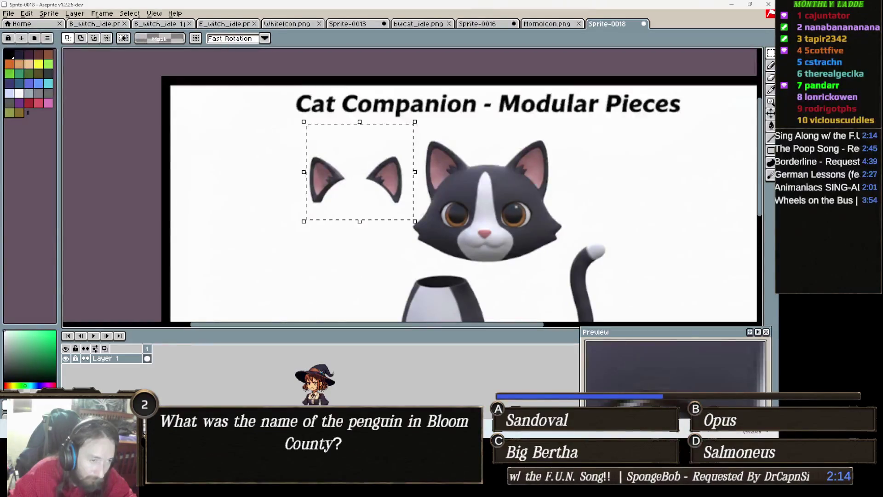
key(alt+Tab)
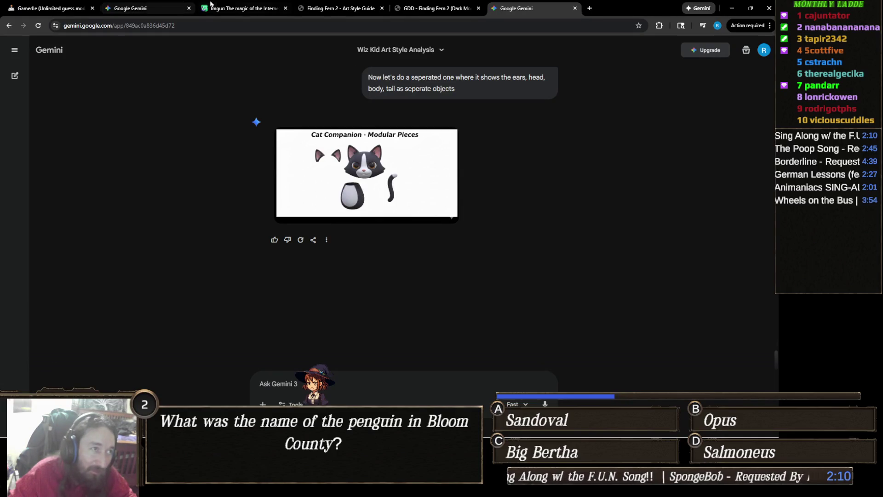
click(238, 8)
- Open the account's Posts page, dismiss the cake day popup, and start a new post
scroll(322, 148, up, 2)
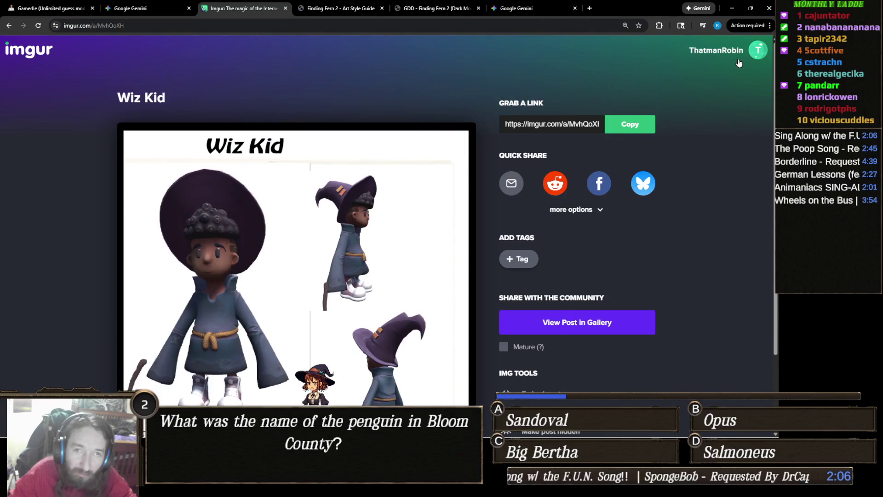
click(699, 54)
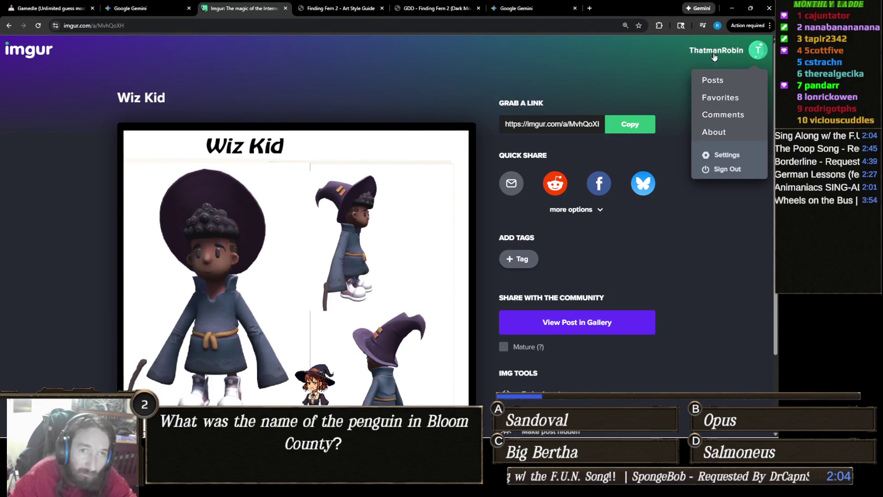
click(713, 80)
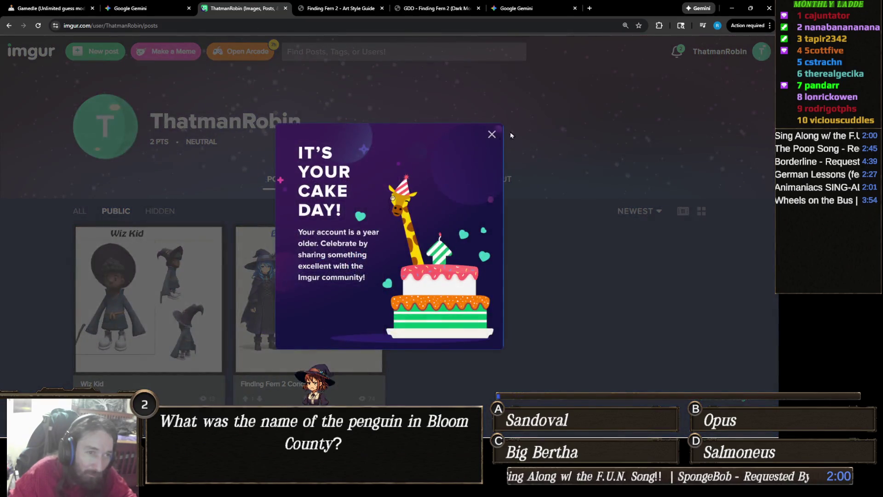
click(493, 136)
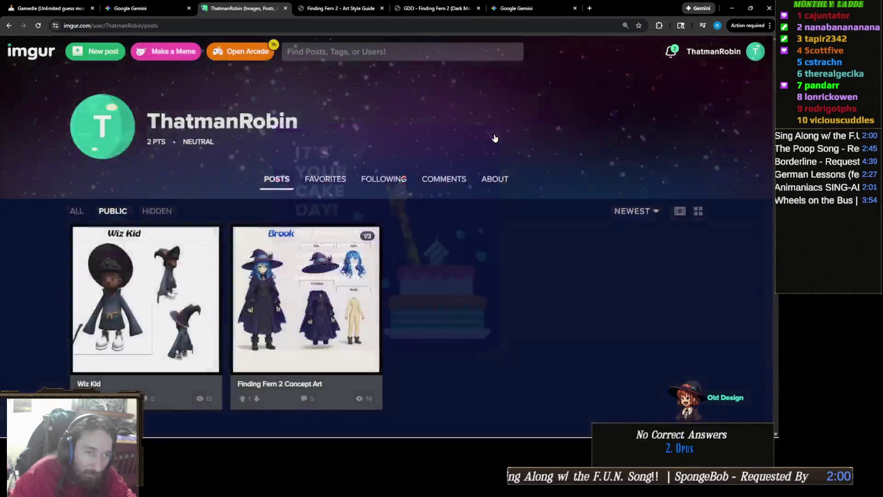
click(97, 51)
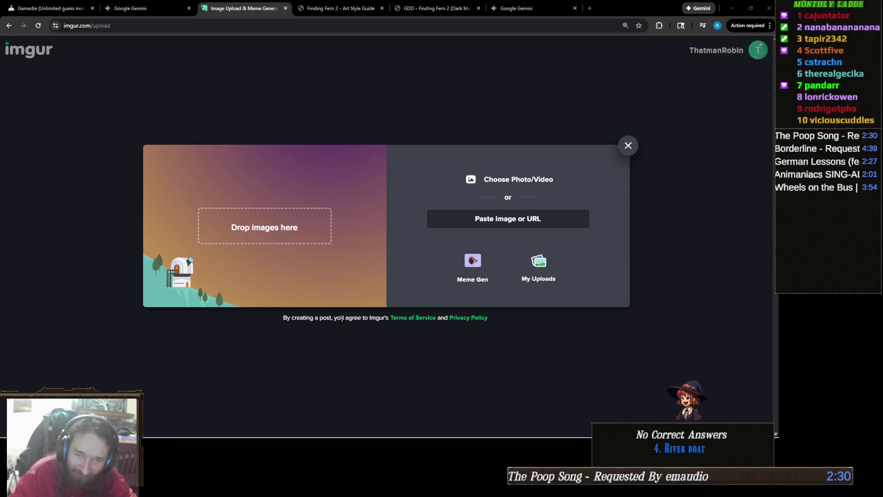
- Open the Finding Fern 2 pictures folder in File Explorer
mouse_move(175, 437)
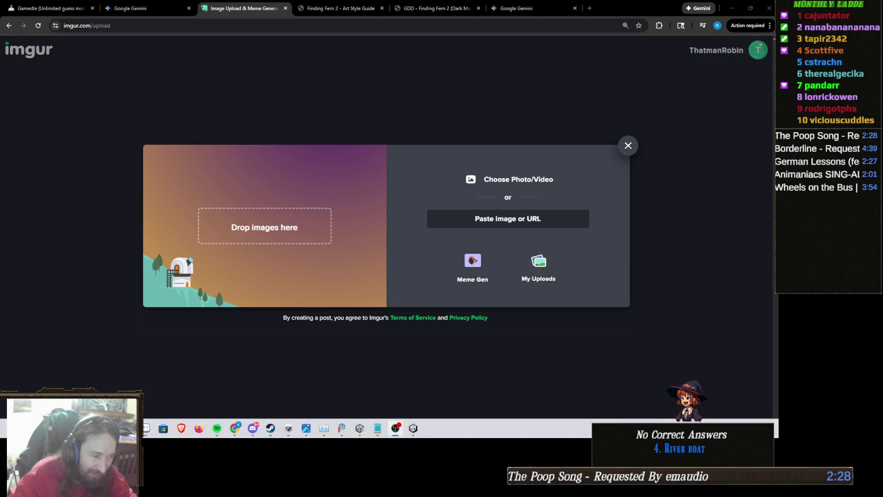
mouse_move(146, 428)
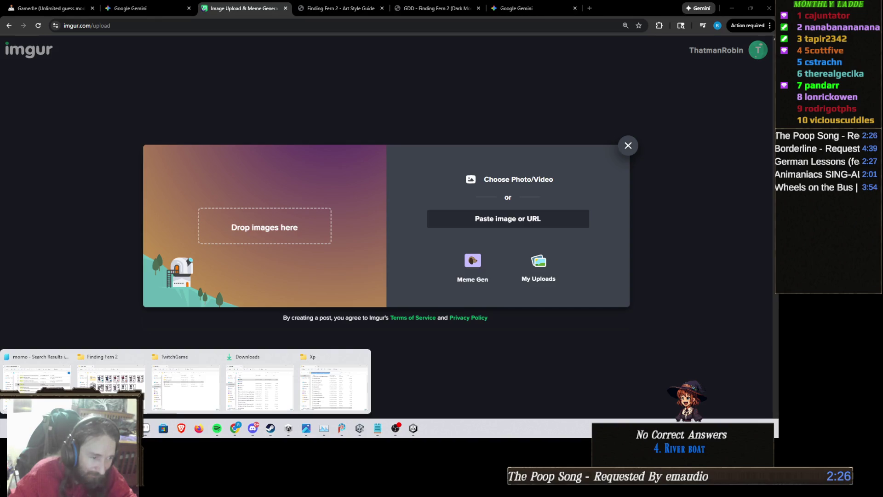
click(133, 386)
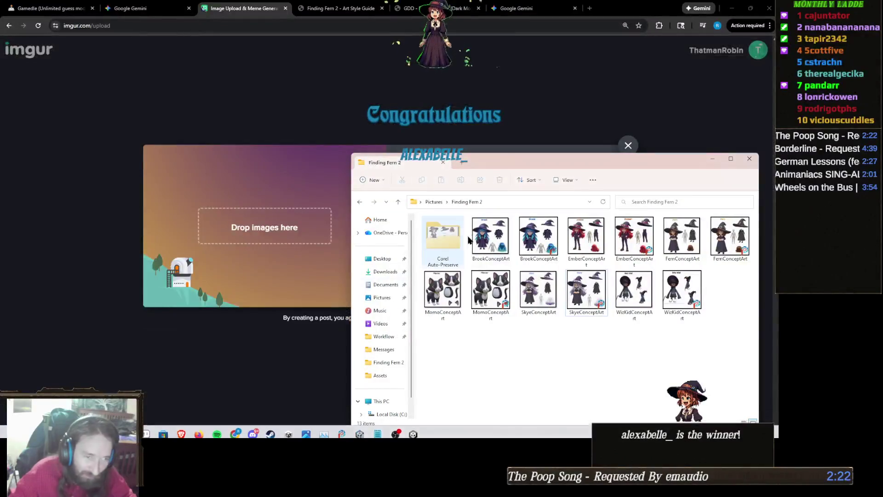
- Select the Brook, Ember, Fern, Momo and Skye concept art files and drag them into Imgur's upload box
click(490, 237)
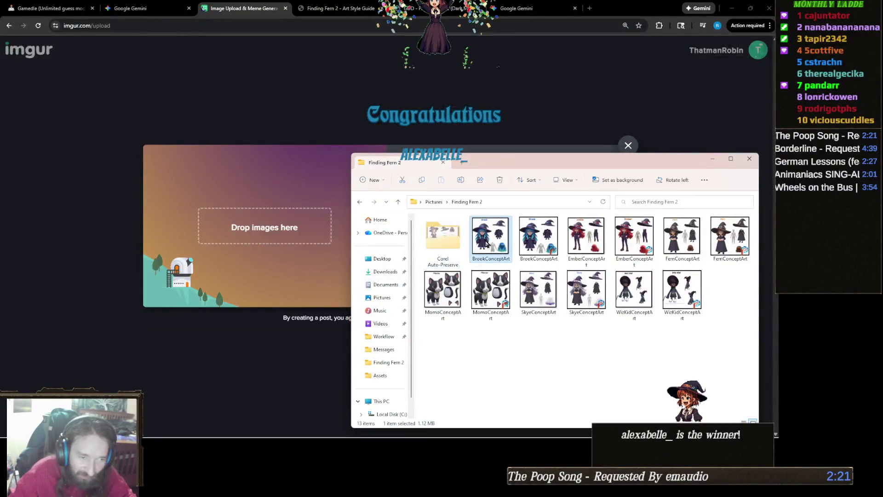
ctrl+click(587, 236)
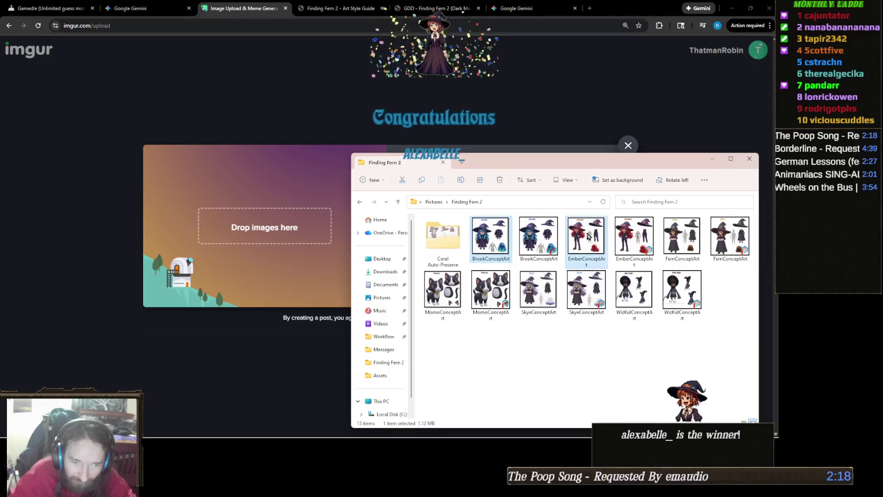
ctrl+click(684, 242)
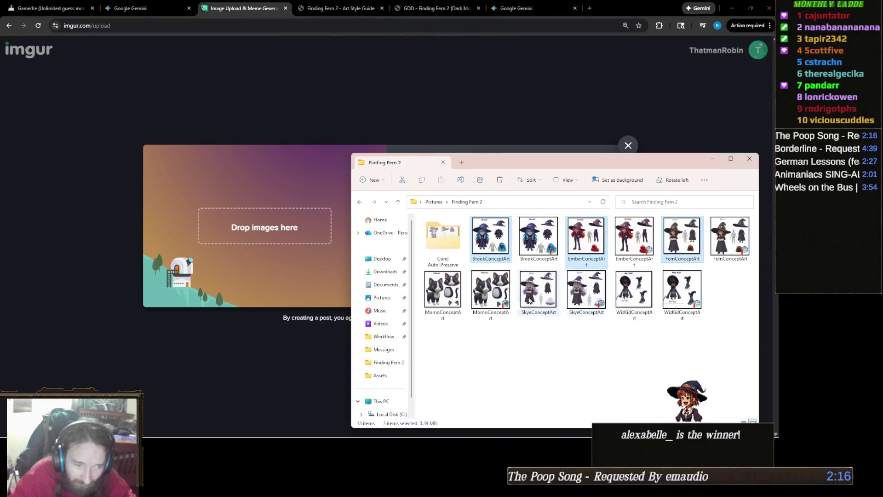
ctrl+click(447, 291)
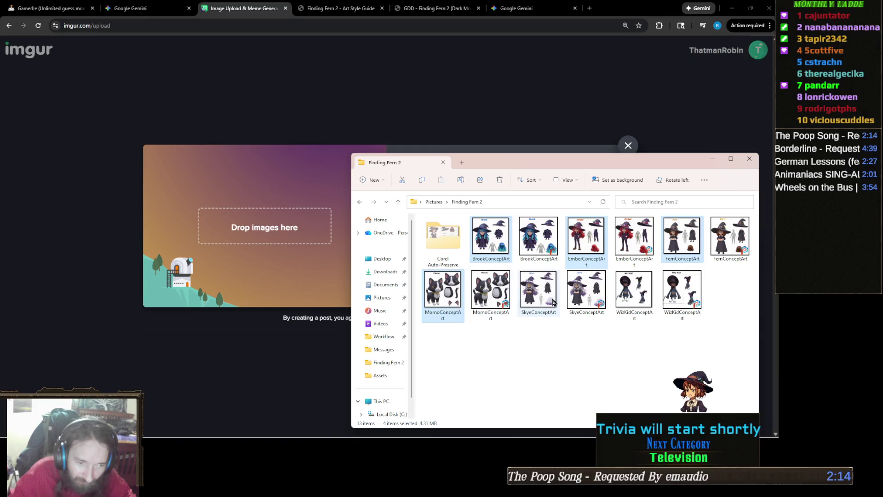
ctrl+click(541, 290)
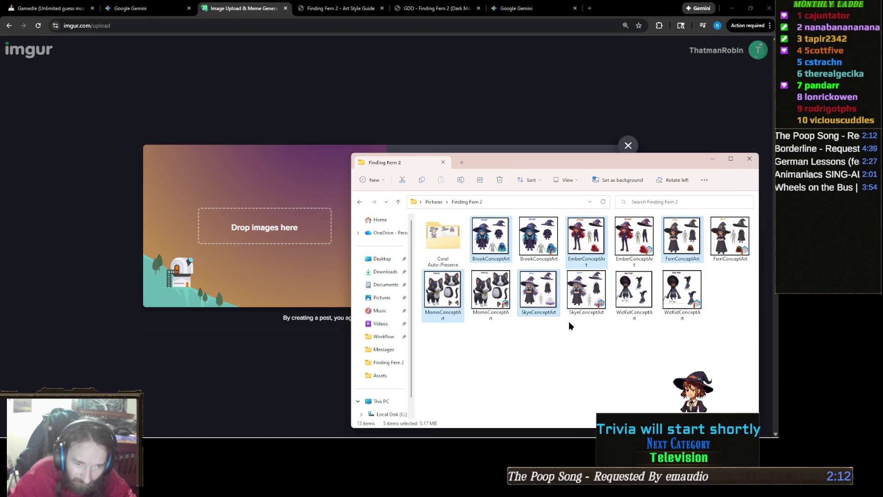
mouse_move(542, 296)
mouse_down()
mouse_move(292, 256)
mouse_move(255, 207)
mouse_up()
- Review the five uploaded sheets and title the post 'FF2 Character Concept Art'
scroll(333, 301, down, 5)
scroll(334, 301, down, 20)
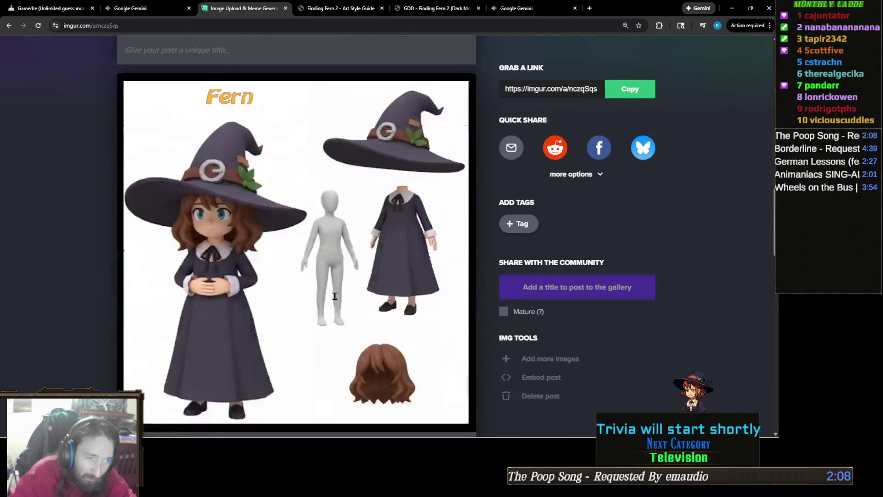
scroll(335, 297, up, 5)
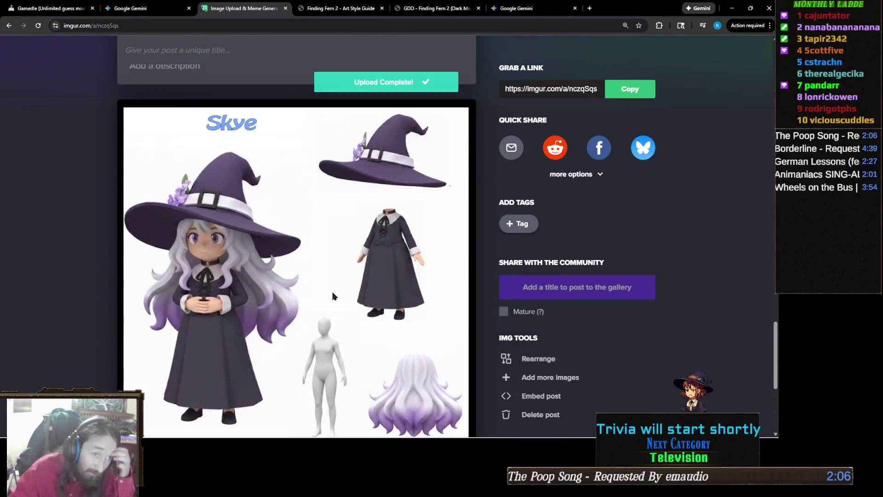
scroll(332, 289, up, 14)
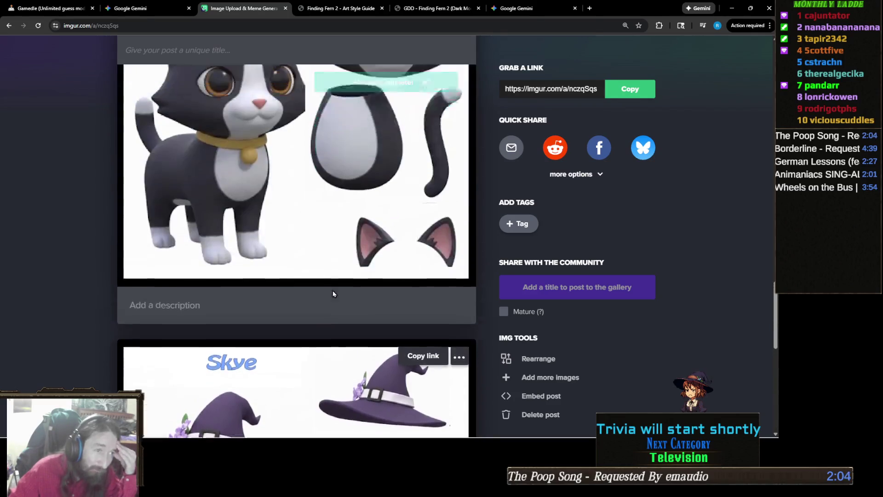
scroll(334, 293, up, 20)
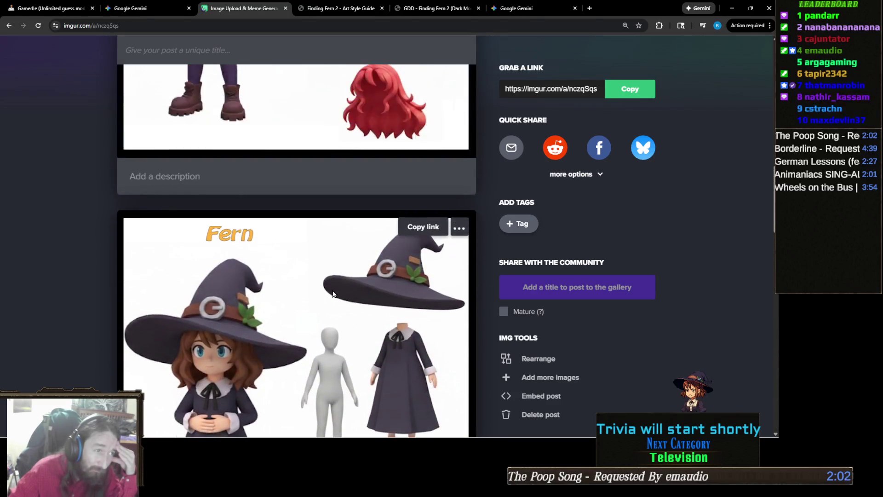
scroll(333, 293, up, 4)
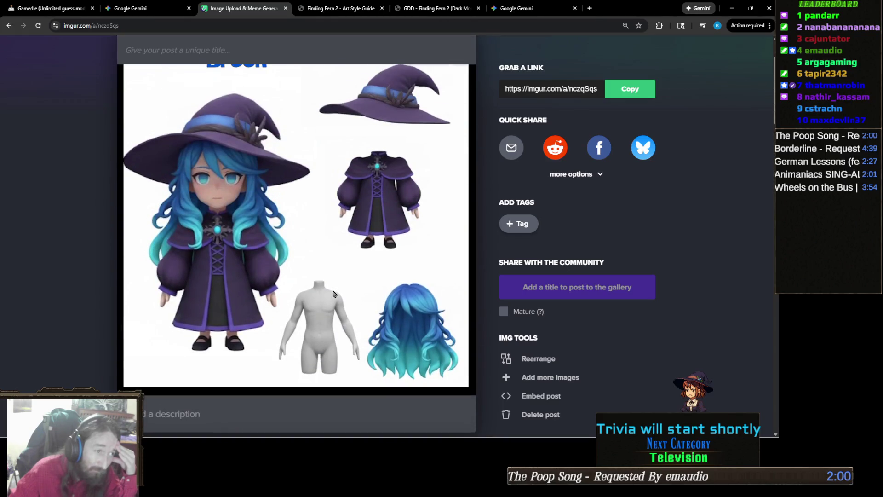
scroll(334, 293, up, 2)
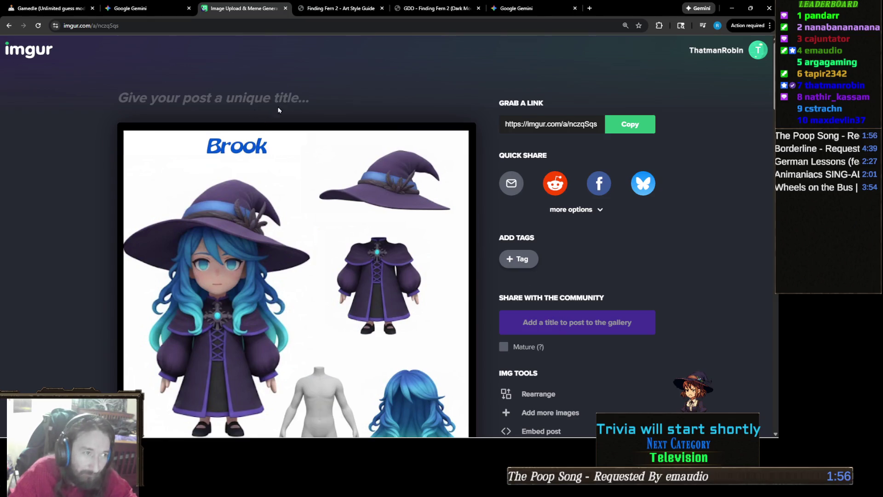
text(FF2)
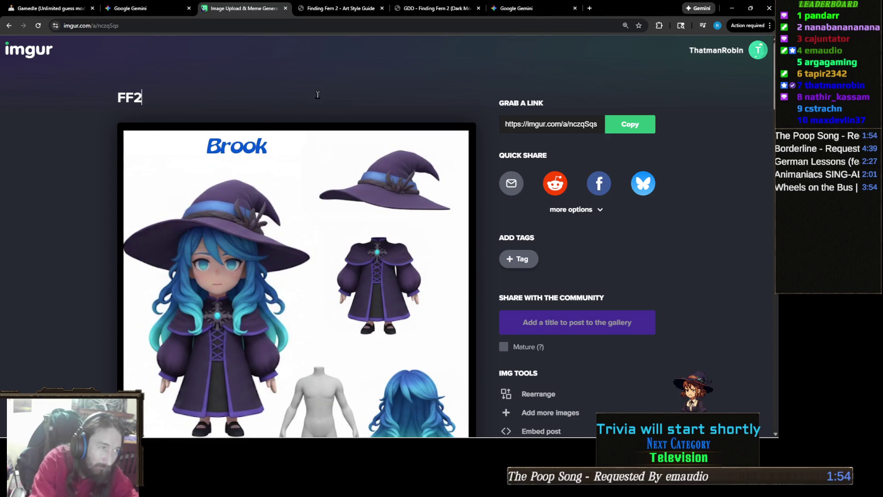
text( Charac)
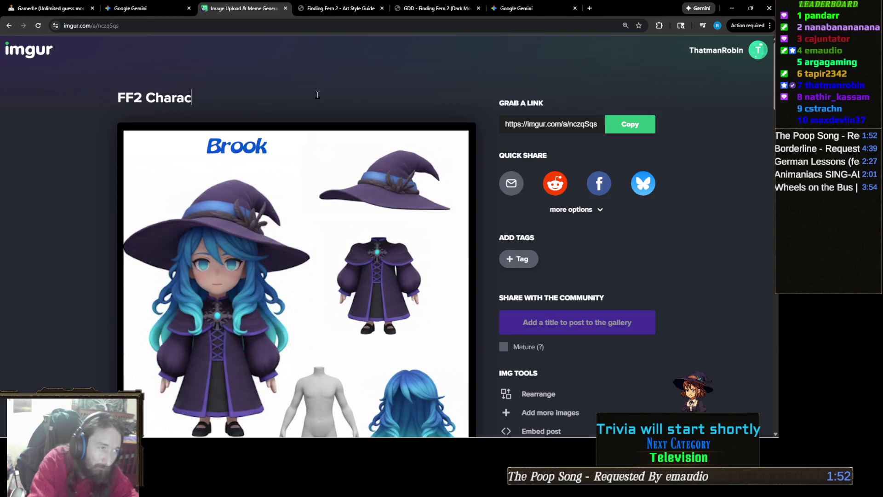
text(ter Conceop)
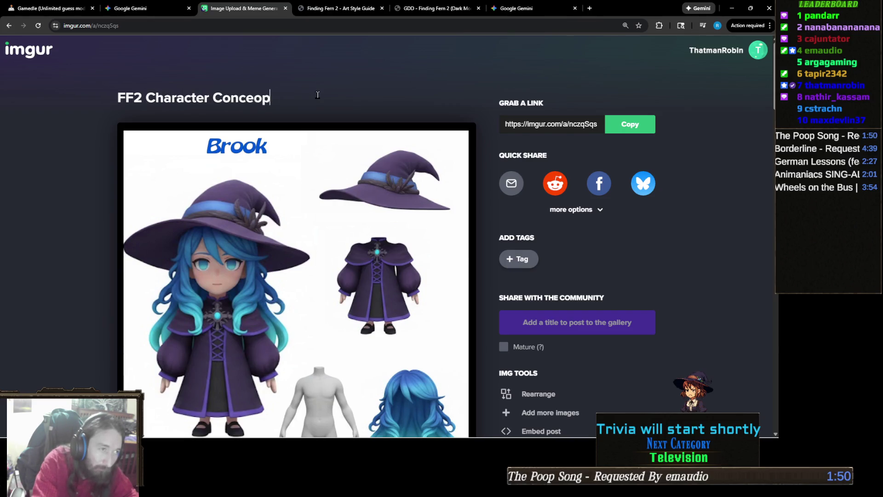
key(BackSpace)
key(BackSpace)
text(pt Art)
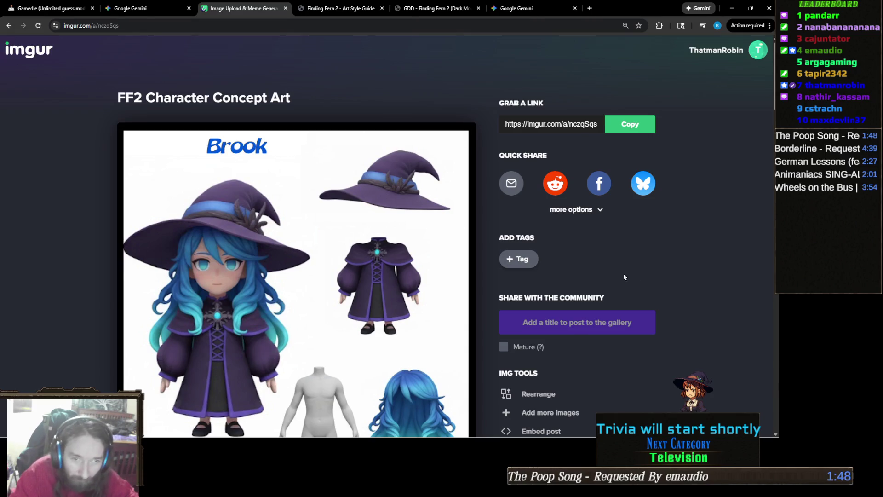
click(623, 274)
click(609, 324)
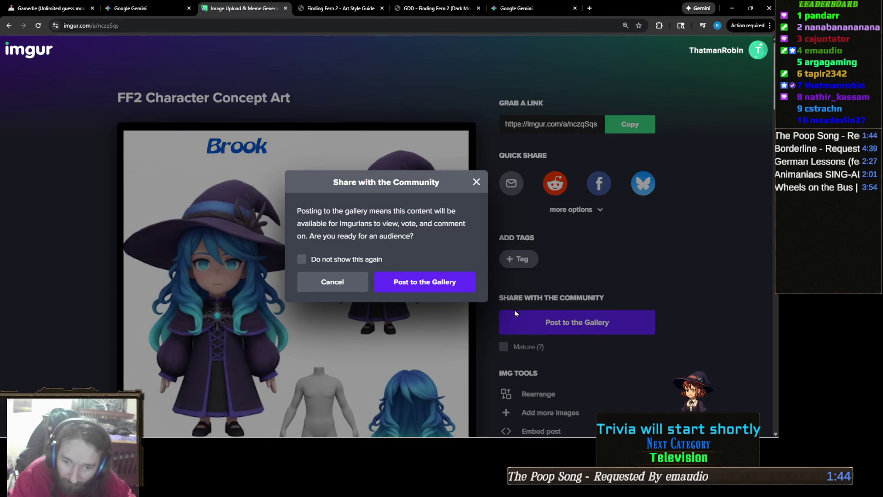
scroll(336, 312, down, 10)
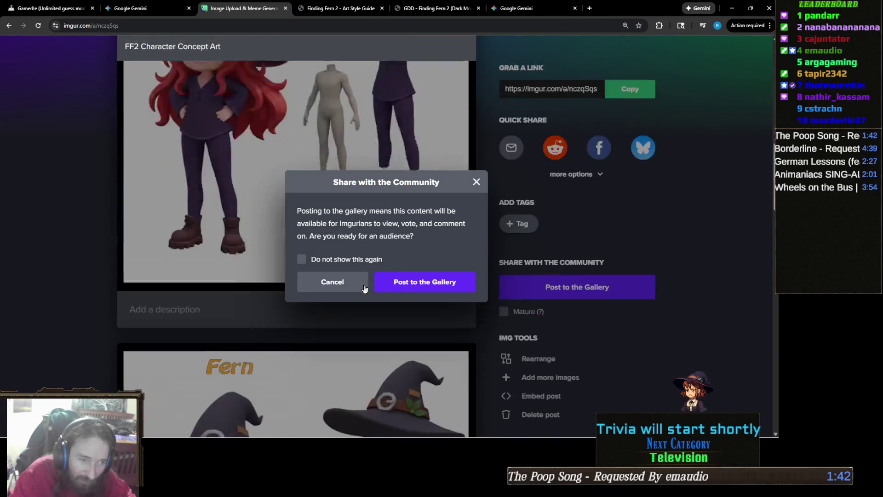
click(348, 286)
scroll(362, 296, down, 10)
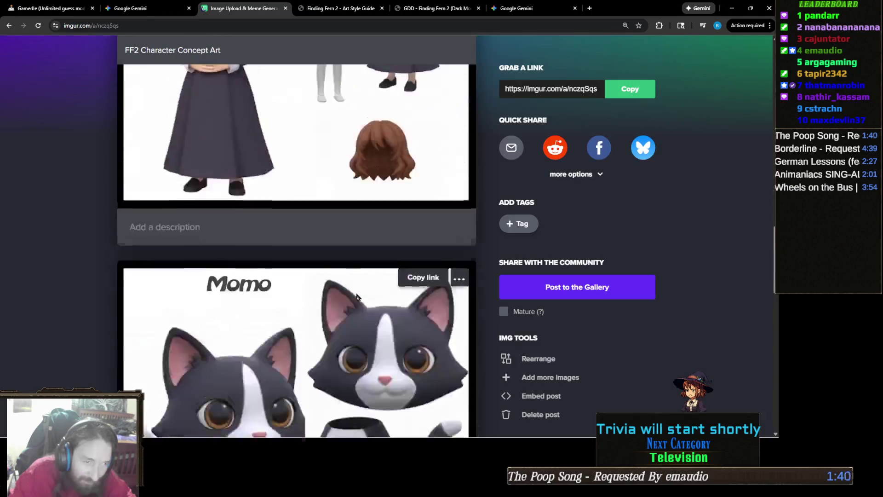
scroll(362, 296, up, 3)
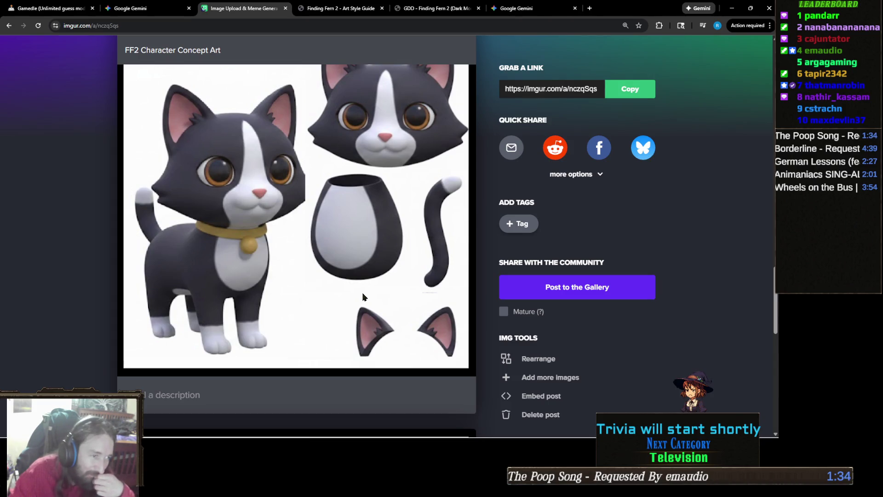
scroll(363, 296, down, 3)
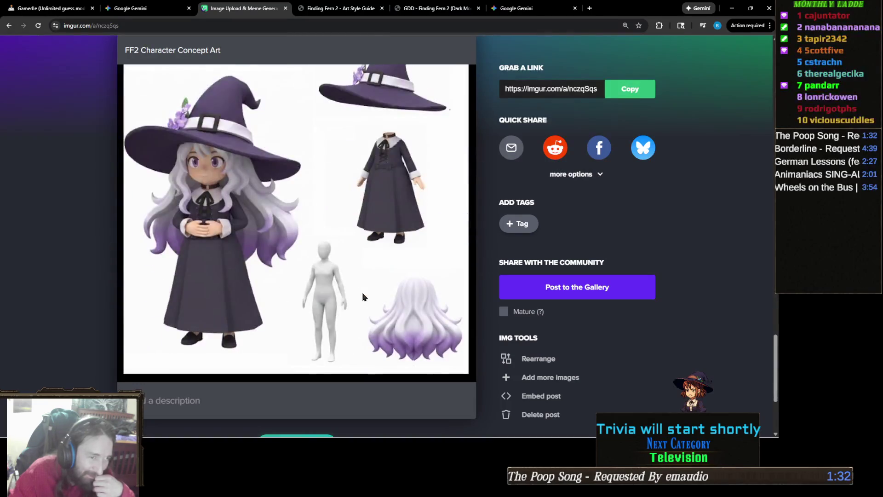
click(518, 8)
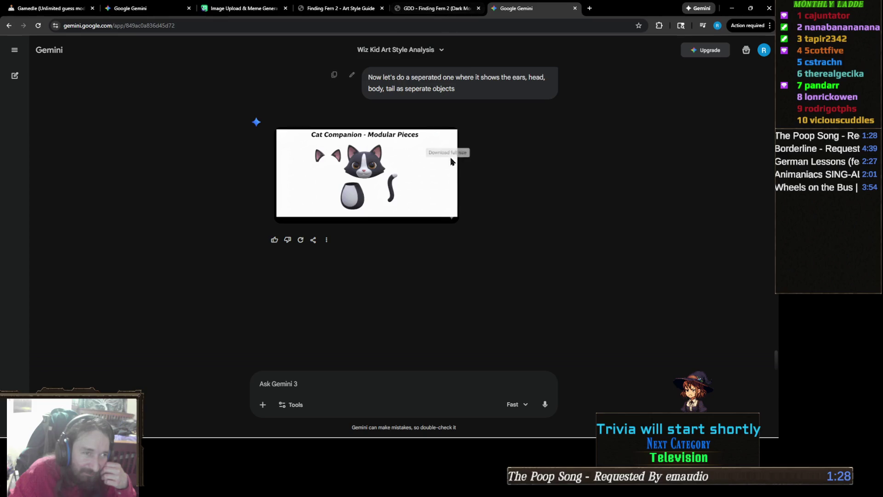
scroll(533, 166, up, 4)
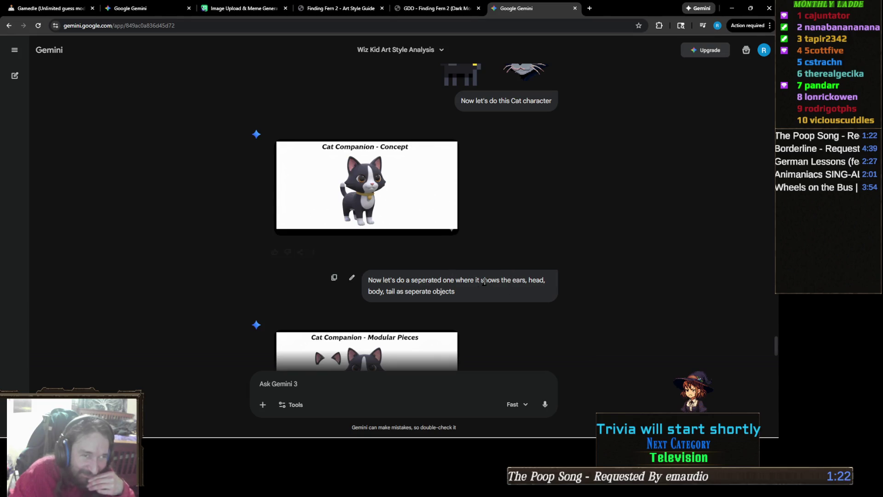
scroll(543, 267, up, 3)
scroll(506, 230, down, 1)
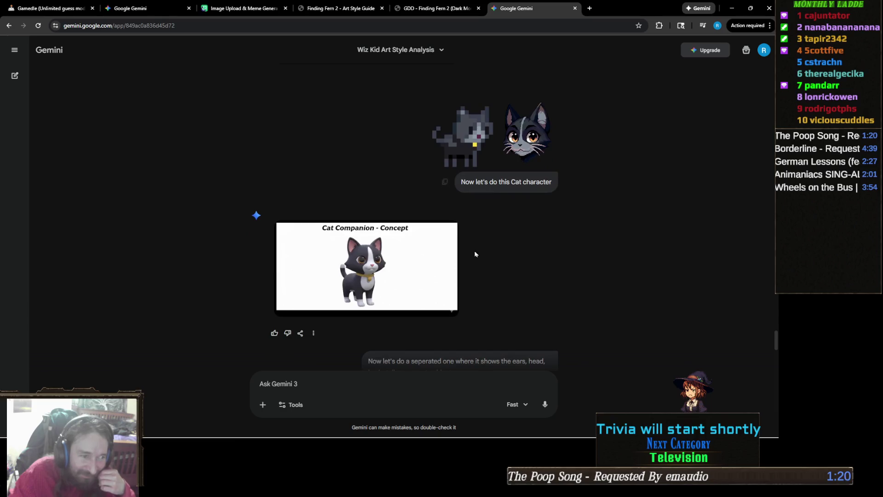
scroll(464, 271, down, 2)
scroll(488, 259, up, 2)
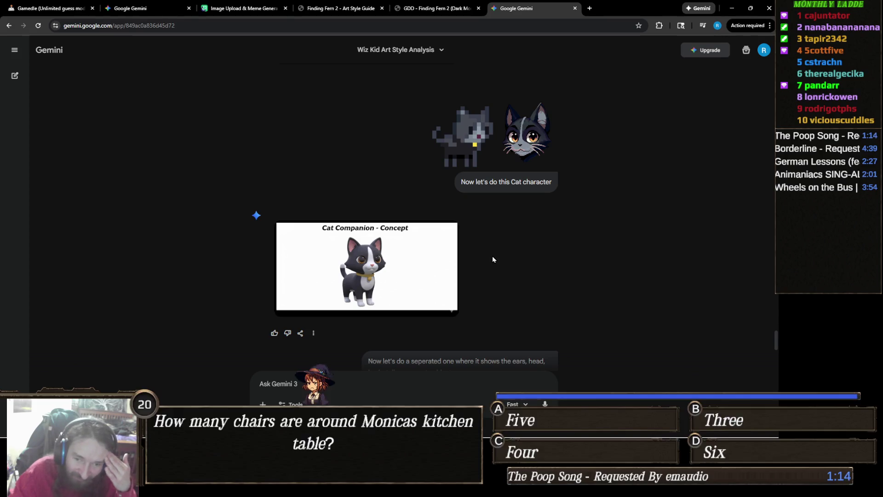
scroll(495, 257, down, 2)
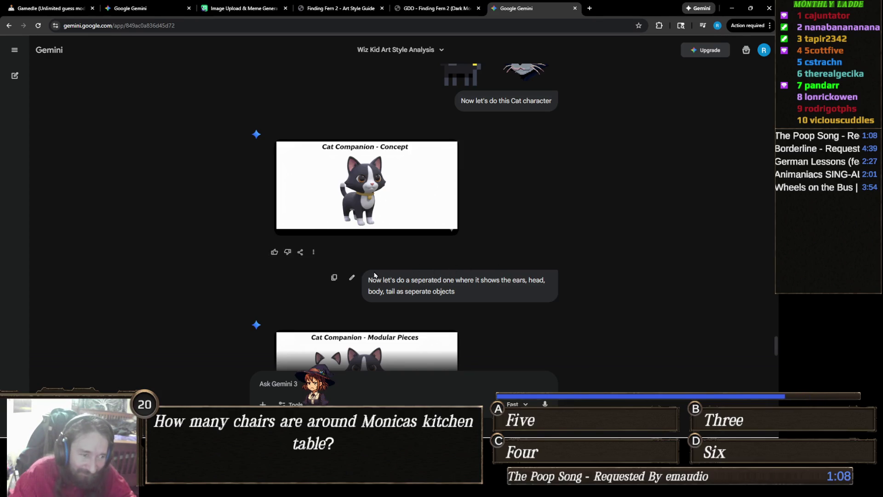
click(352, 278)
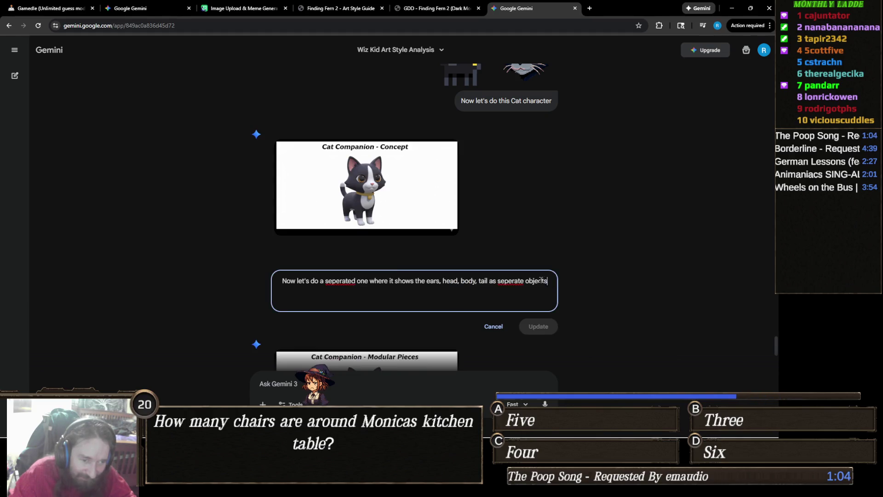
- Replace the Gemini prompt with 'You forgot his whiskers' and submit the update
drag(546, 281, 247, 278)
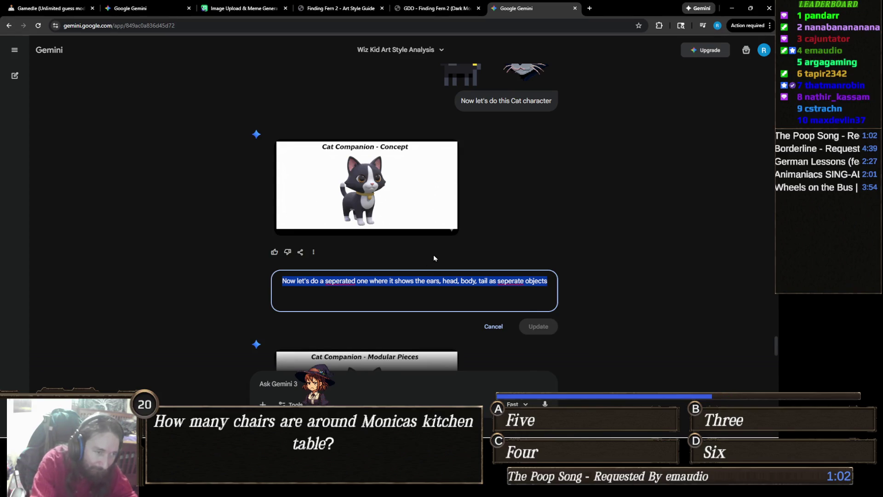
text(You forgot his whiskers)
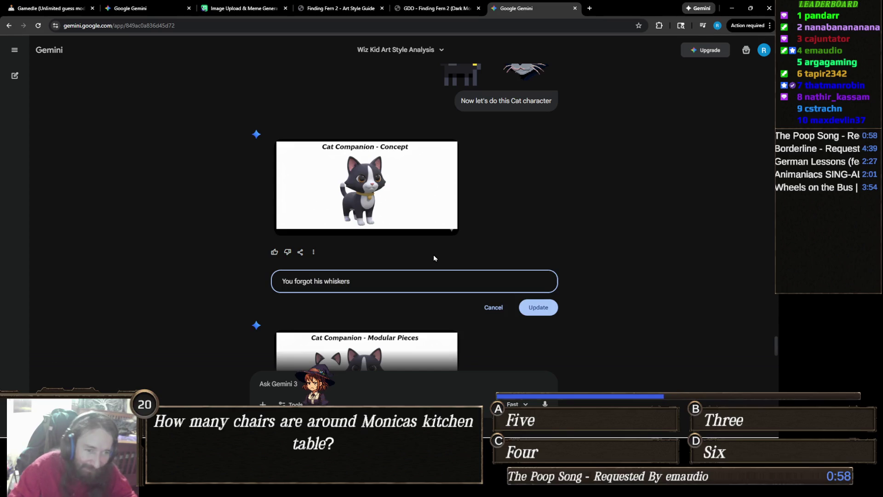
click(539, 308)
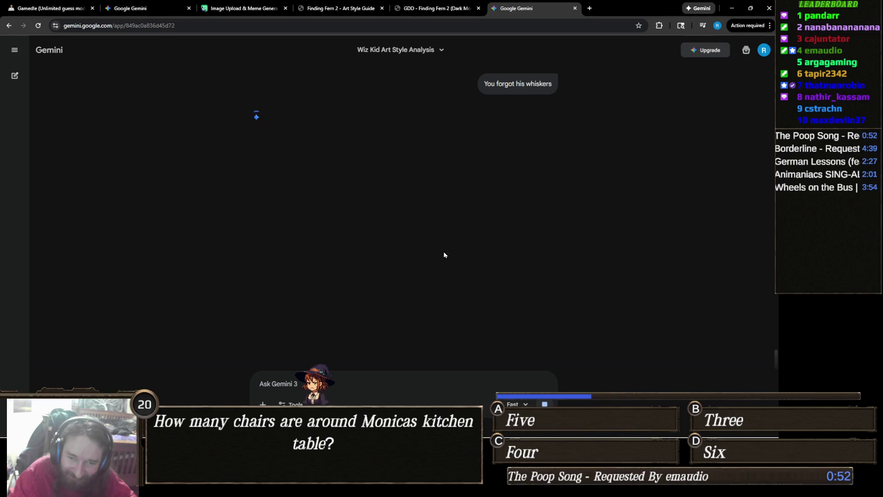
- View the new whiskered cat image at full size and bring up its options
click(422, 227)
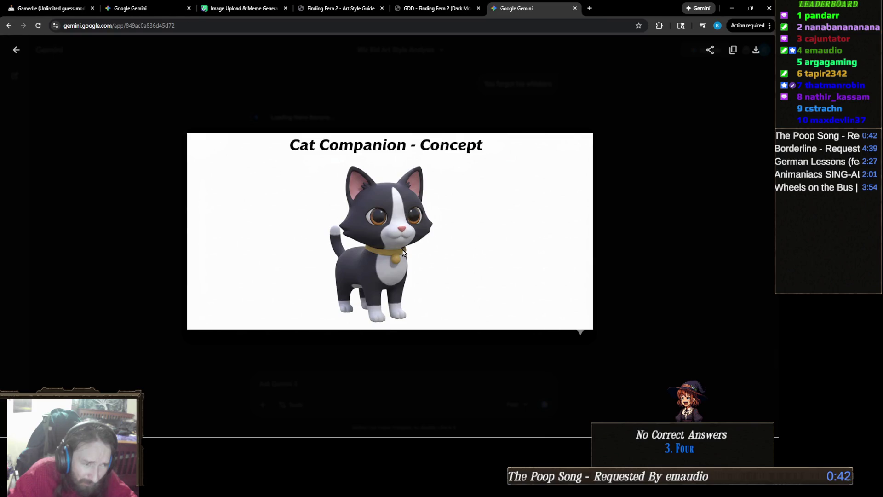
key(Escape)
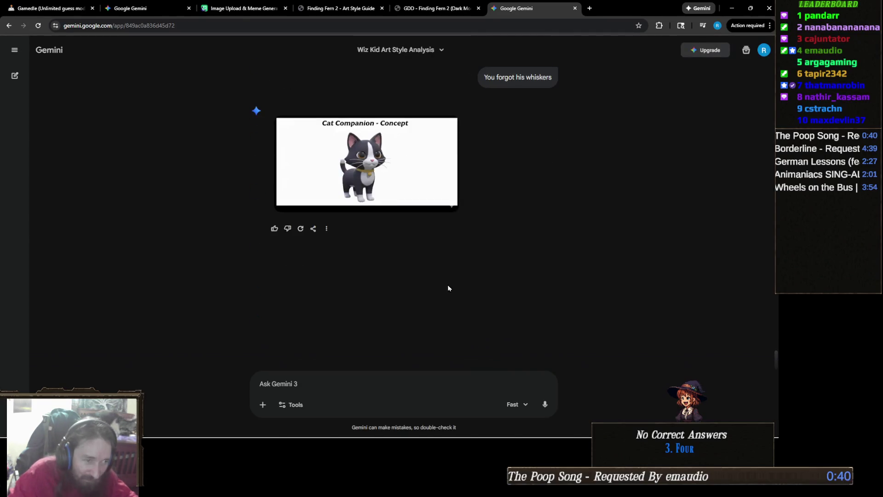
click(398, 177)
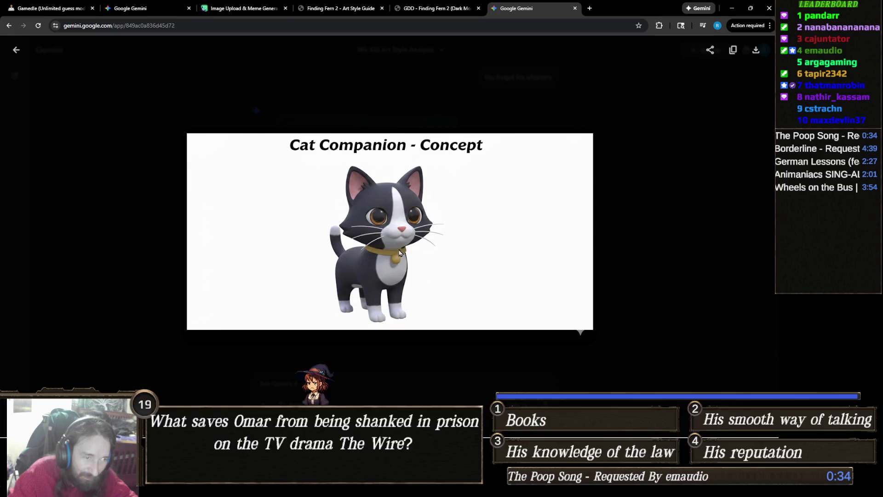
right_click(391, 233)
- Copy the whiskered cat image and paste it into a new 1024×535 Aseprite sprite
click(424, 262)
key(alt+Tab)
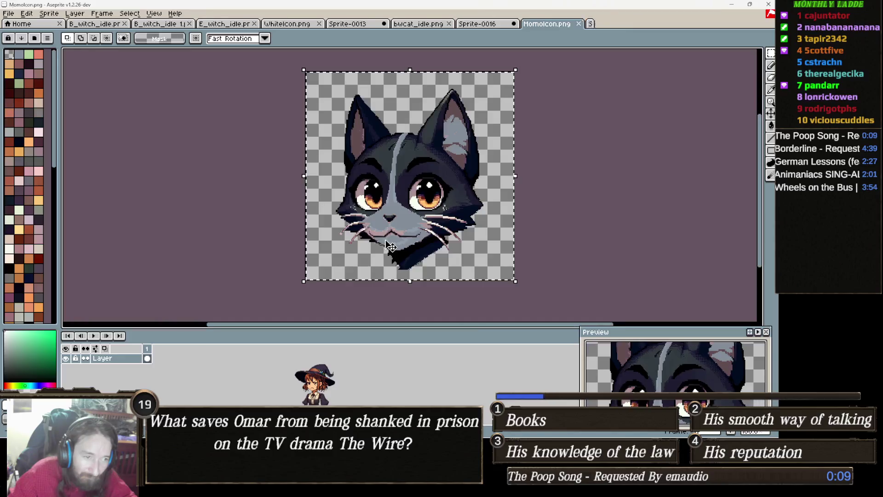
click(8, 13)
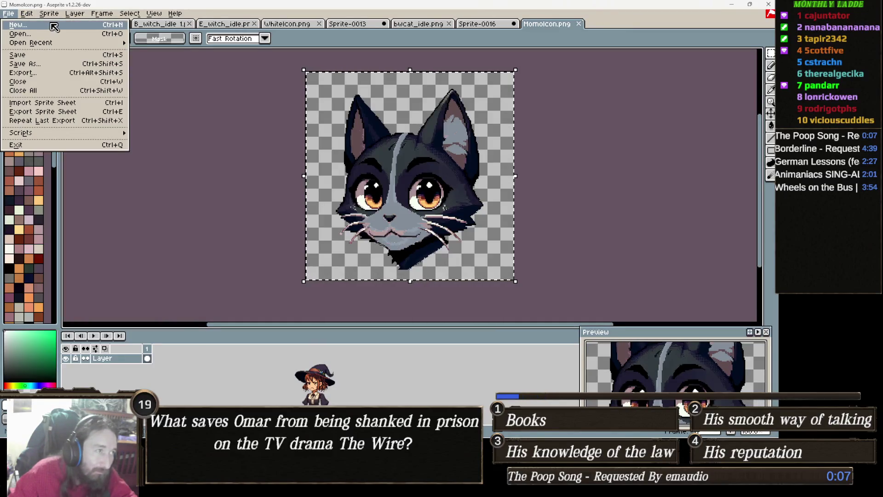
click(40, 26)
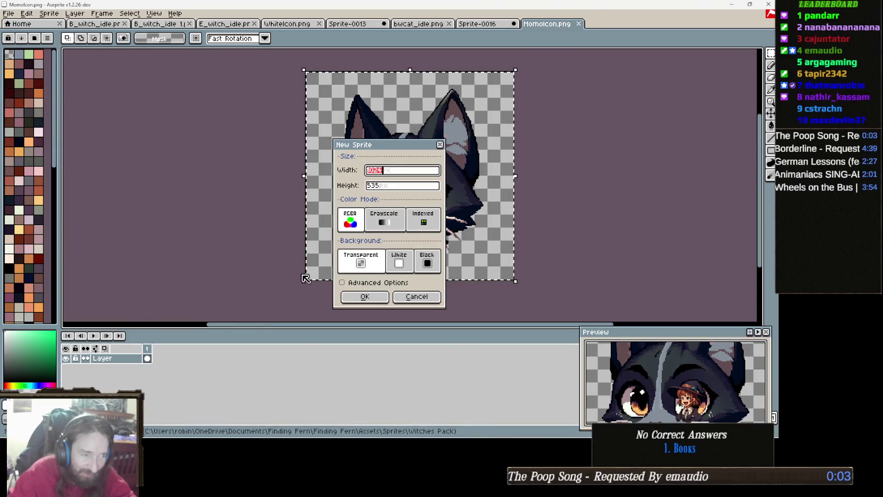
click(373, 297)
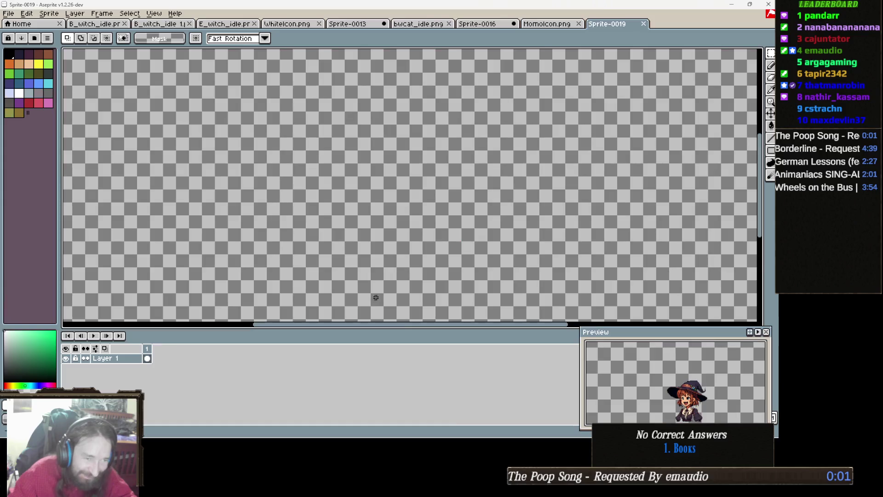
key(ctrl+v)
scroll(439, 242, down, 1)
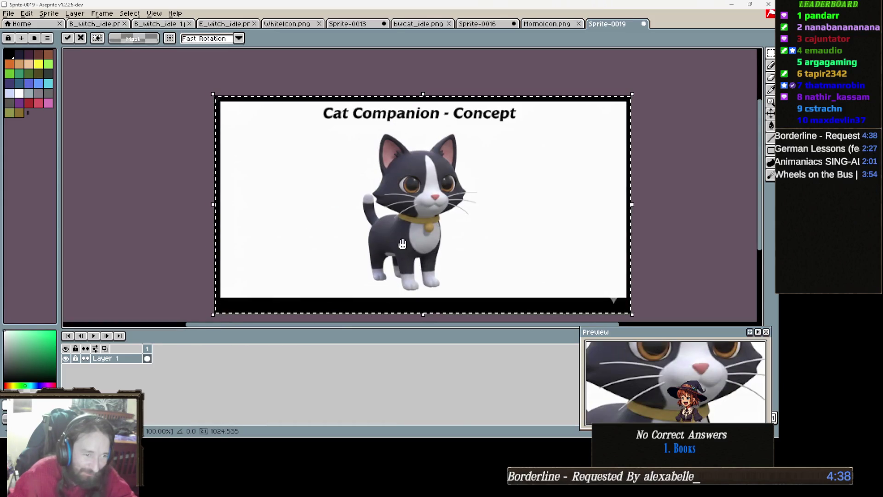
key(Return)
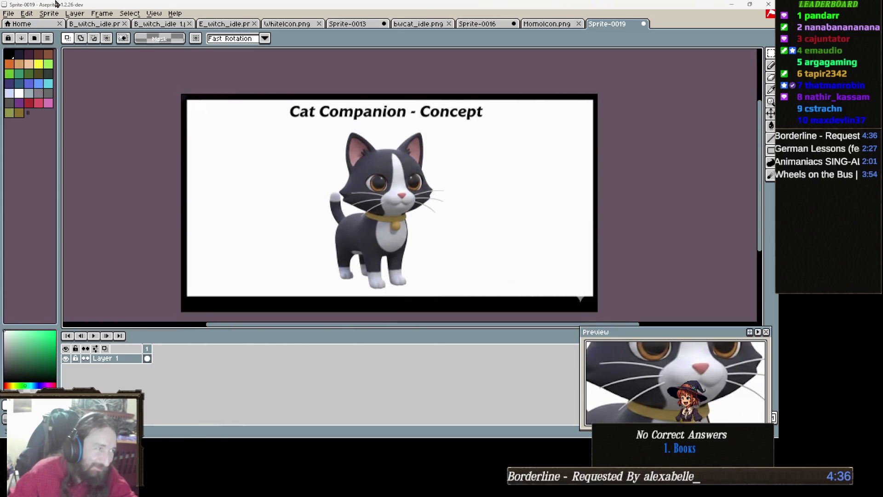
- Resize the sprite to width 4096 (400%) with the ratio locked
click(55, 13)
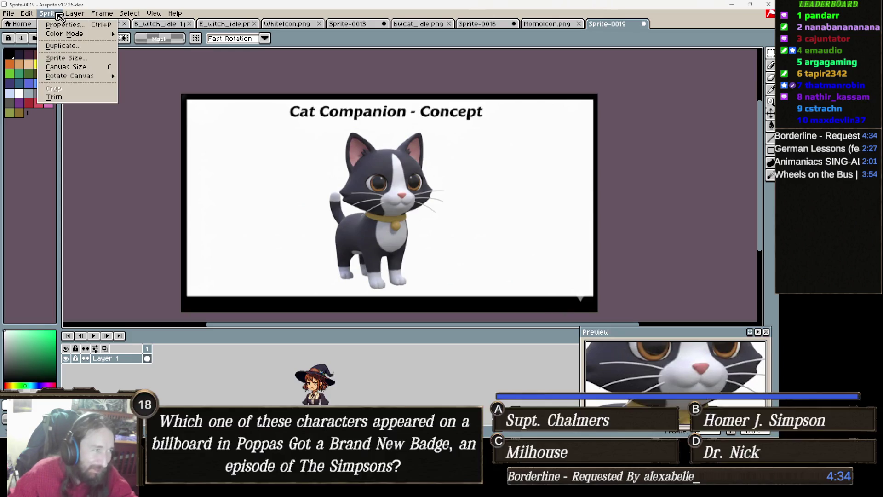
click(79, 58)
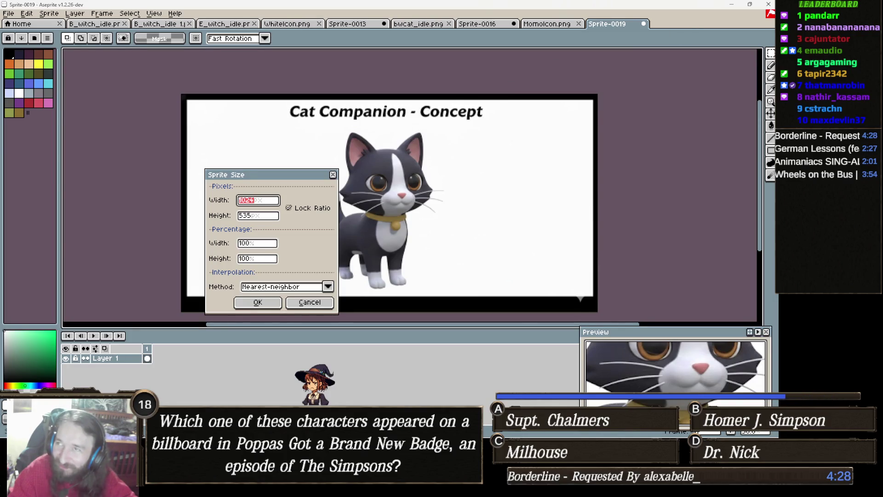
key(alt+Tab)
key(alt+Tab)
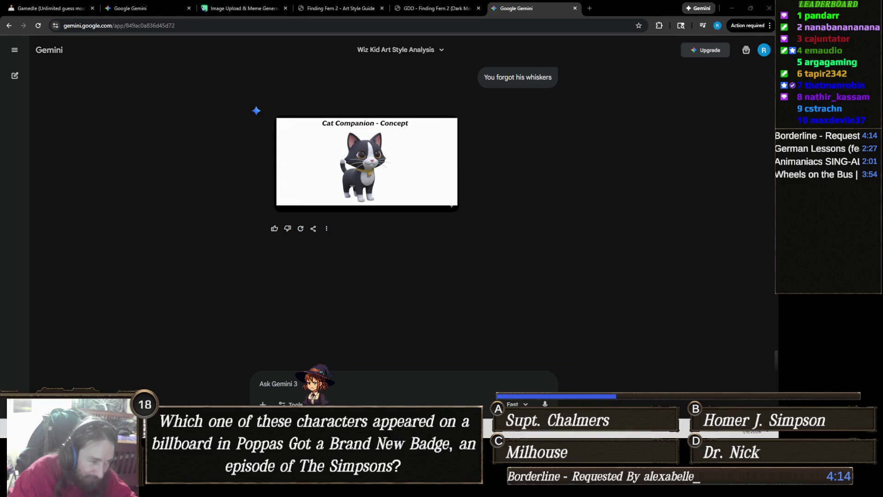
key(alt+Tab)
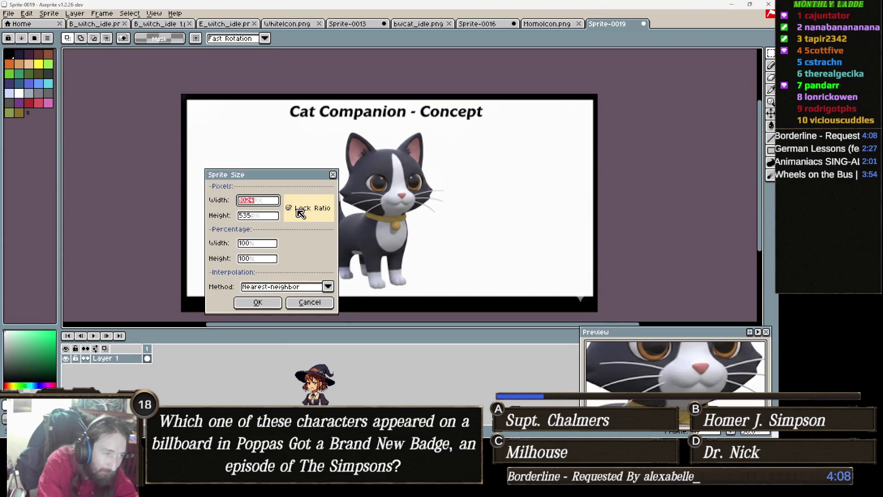
text(4096)
key(Return)
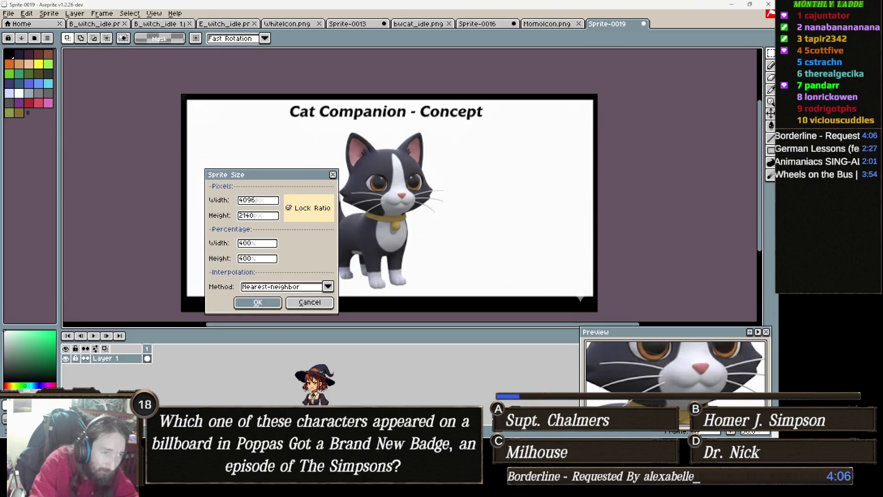
- Select and copy a rectangle around the cat figure
scroll(296, 209, down, 4)
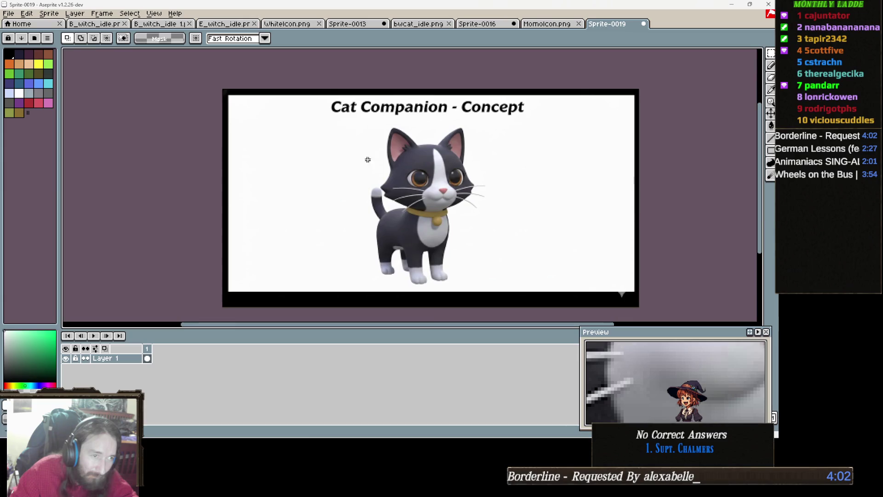
mouse_move(365, 122)
mouse_down()
mouse_move(436, 255)
mouse_move(469, 287)
mouse_move(488, 287)
mouse_up()
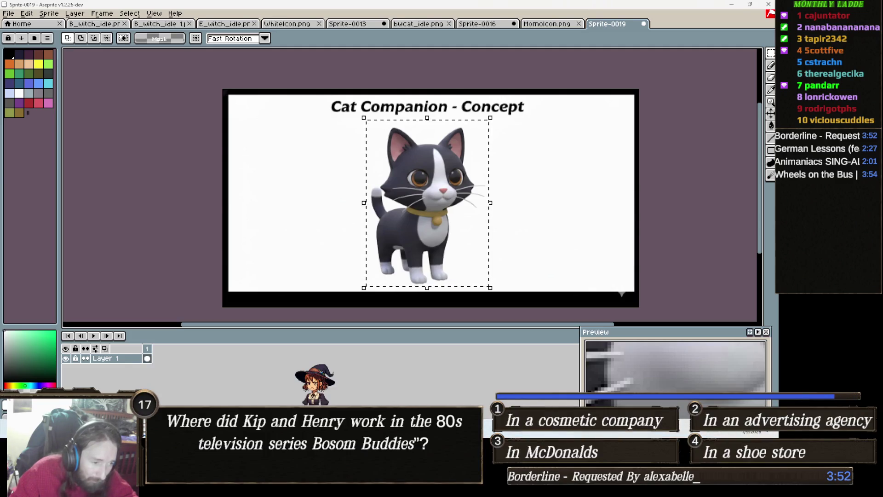
key(alt+Tab)
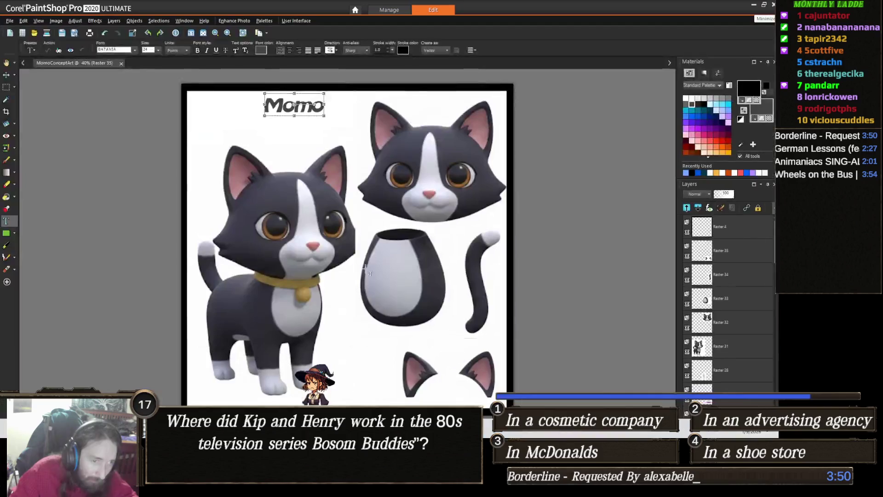
- Paste the whiskered cat as a new layer and move it over the left full-body cat
key(ctrl+v)
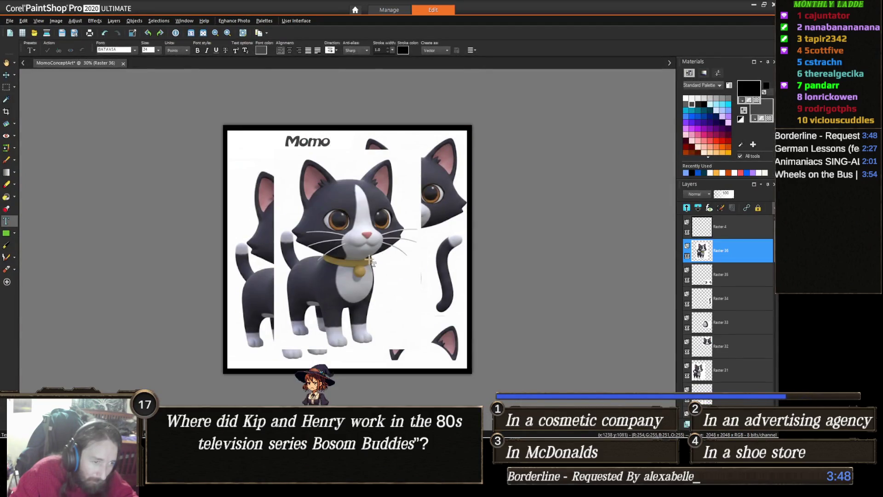
key(m)
mouse_move(368, 248)
mouse_down()
mouse_move(306, 248)
mouse_move(321, 247)
mouse_move(316, 259)
mouse_up()
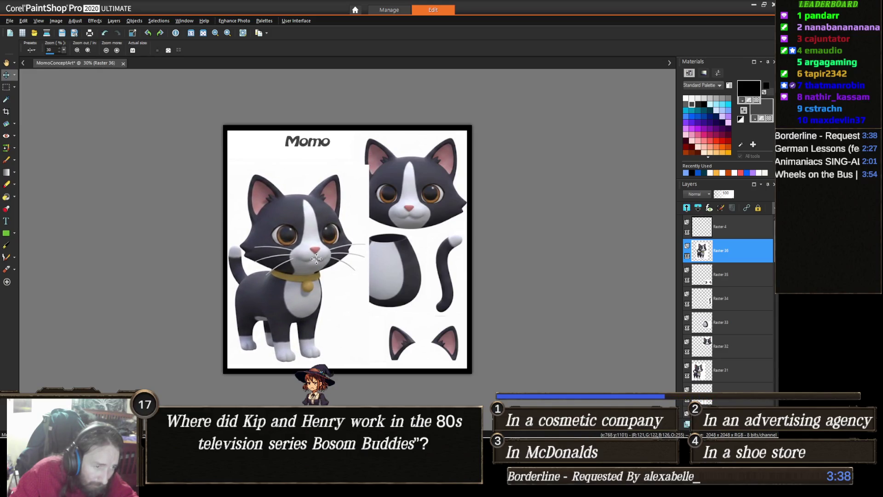
scroll(346, 299, up, 1)
scroll(361, 295, up, 1)
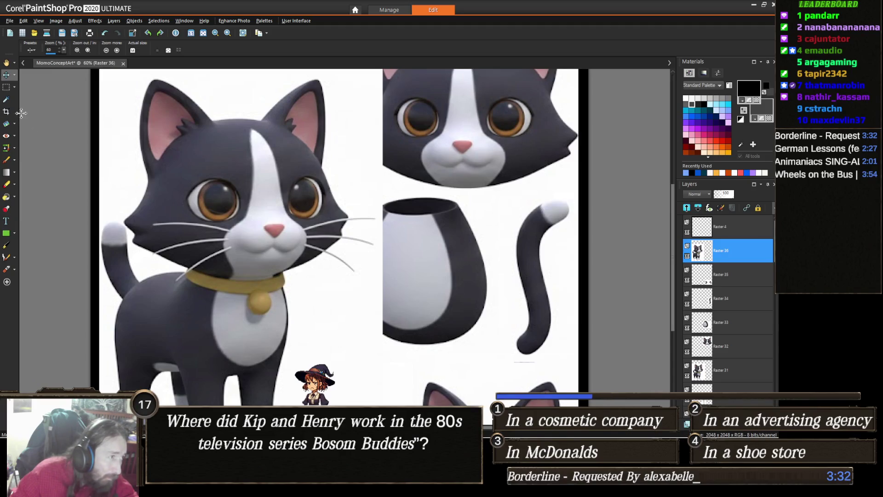
click(13, 89)
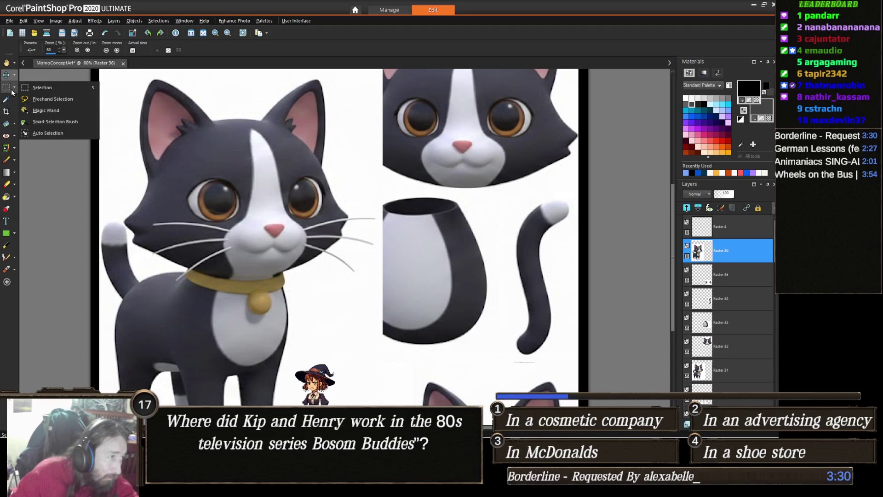
- Select and delete the white background around the pasted cat, then undo the deletion
click(55, 111)
click(321, 327)
key(Delete)
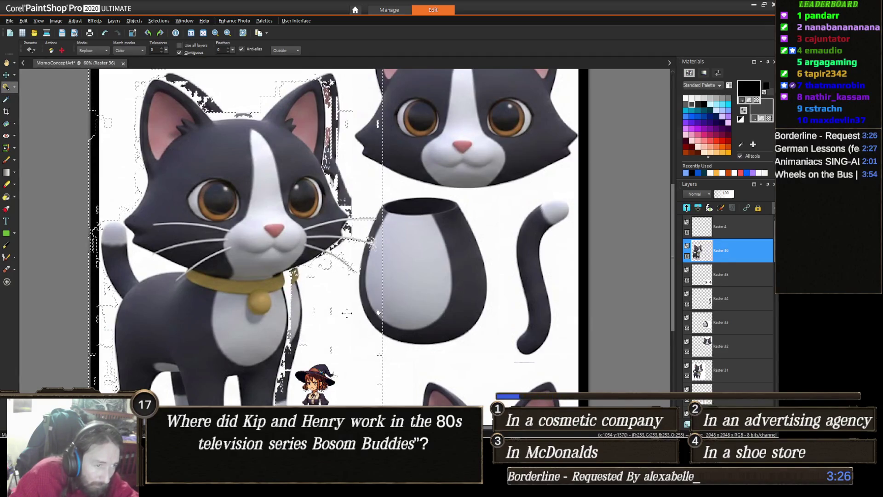
key(ctrl+z)
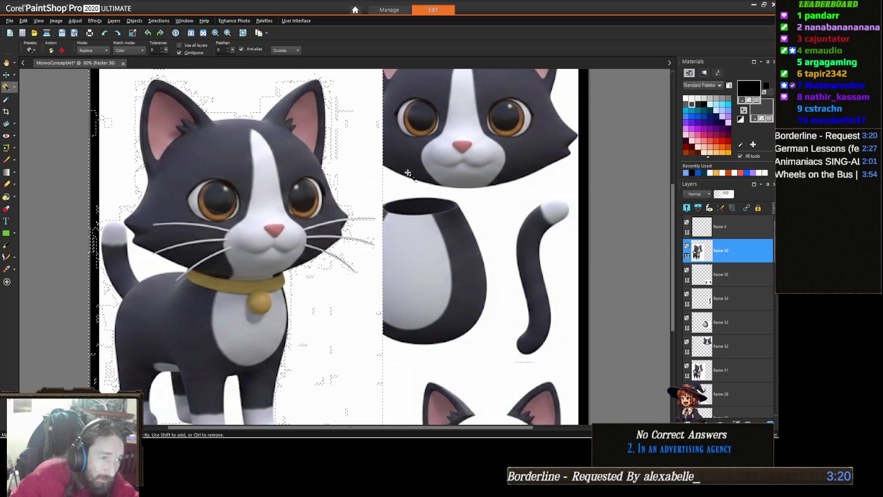
scroll(357, 233, up, 5)
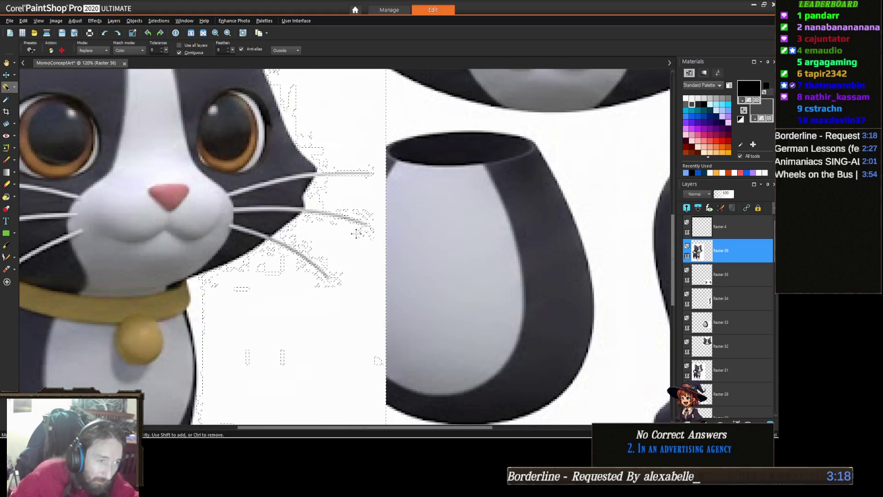
- Deselect the whiskers and move the vase-shaped body piece lower, undoing and redoing the move
key(ctrl+d)
key(z)
key(m)
drag(414, 225, 366, 244)
key(ctrl+z)
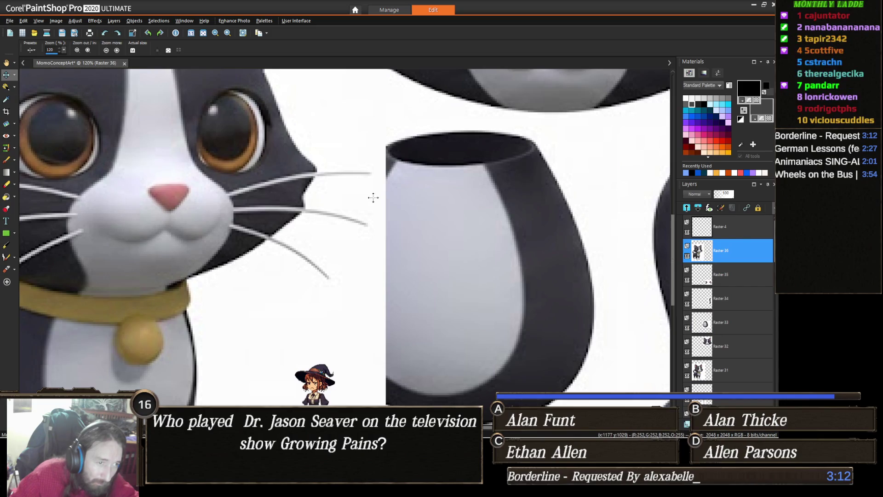
scroll(285, 218, down, 1)
scroll(385, 232, down, 2)
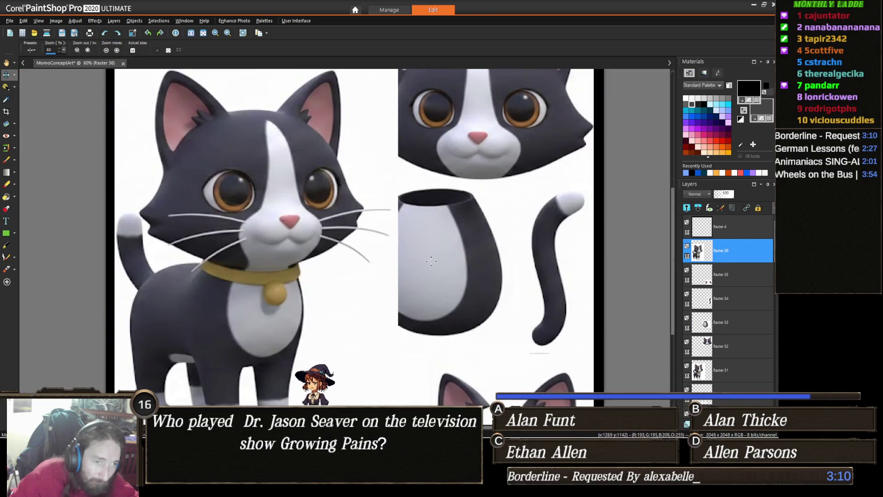
key(ctrl+y)
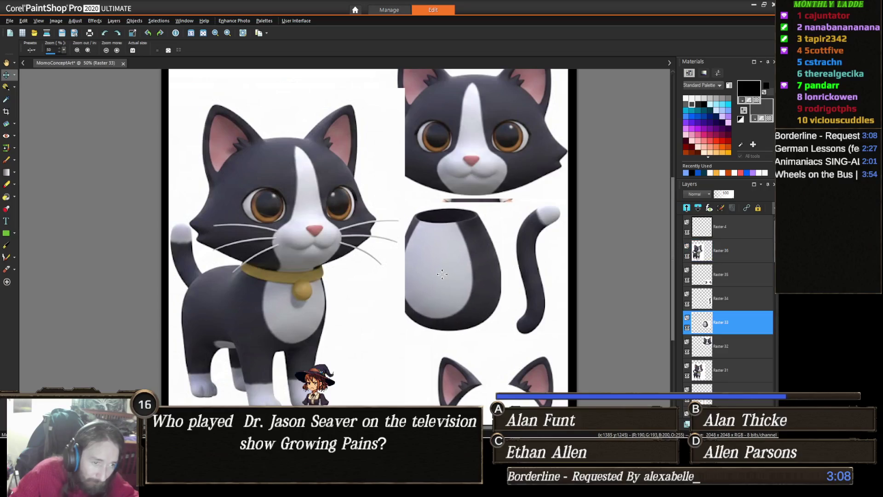
- Nudge the vase piece up to hide the dress and shift the tail piece slightly right
drag(452, 278, 453, 267)
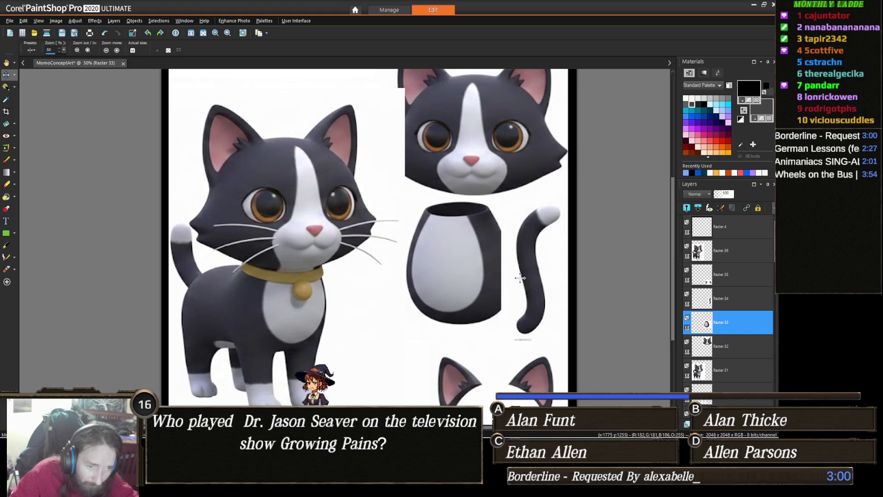
drag(513, 286, 521, 290)
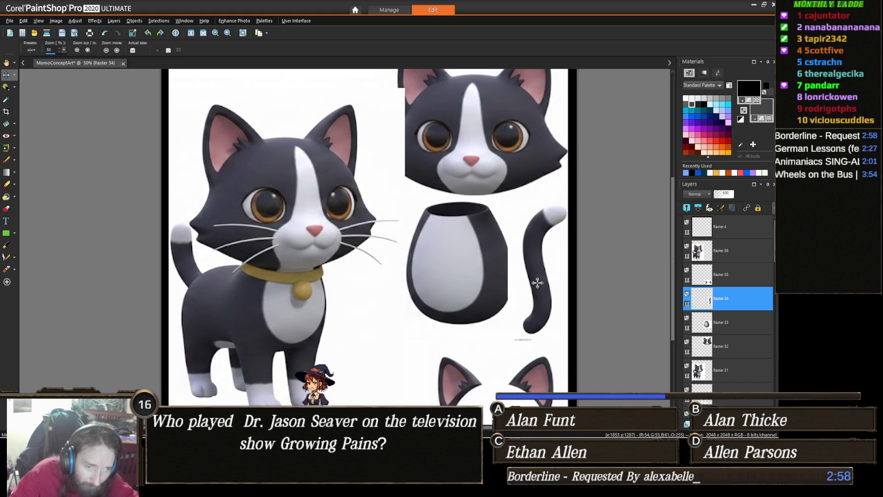
scroll(532, 293, up, 2)
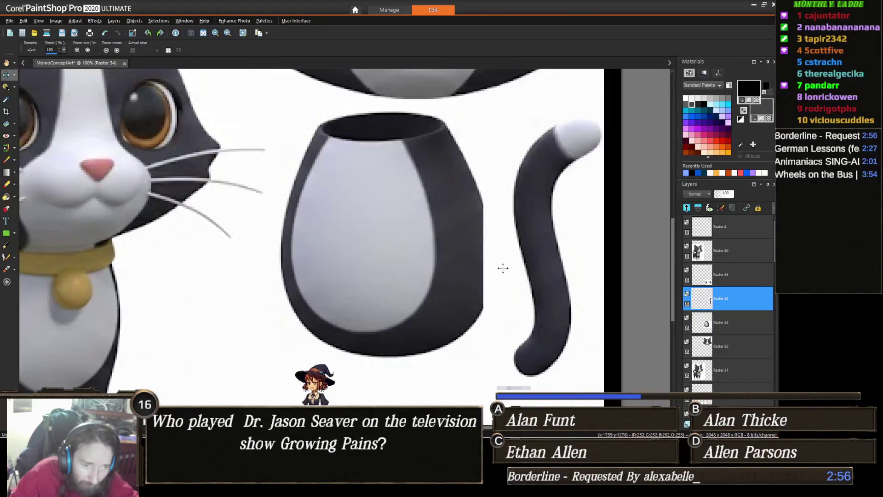
- Try moving the vase piece down again, then undo that move
key(e)
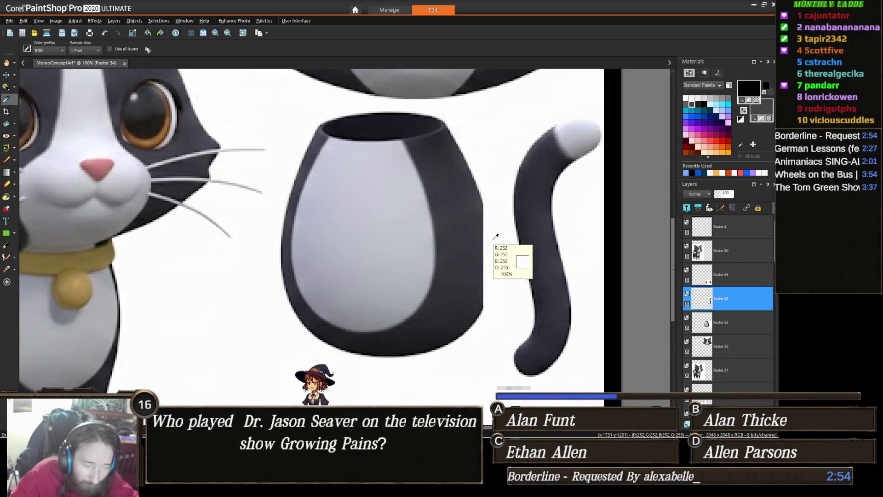
key(m)
drag(487, 199, 499, 292)
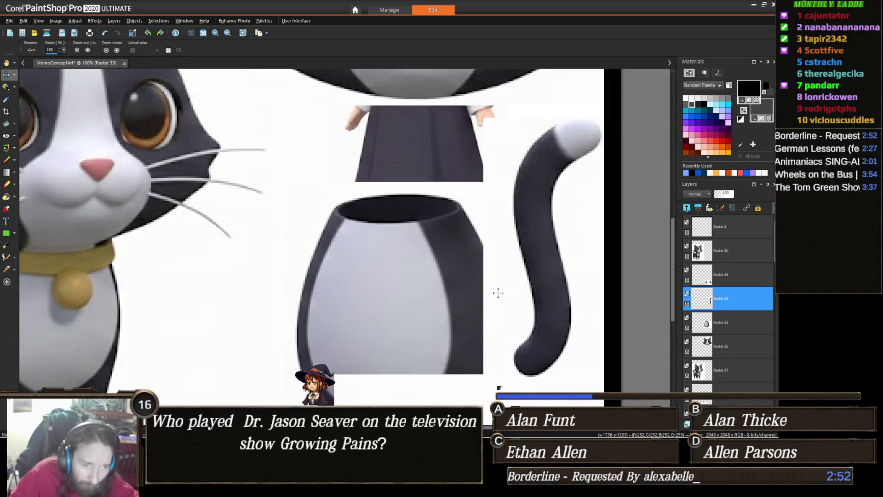
key(ctrl+z)
- Draw a rectangular selection of the strip right of the vase, then clear it
key(s)
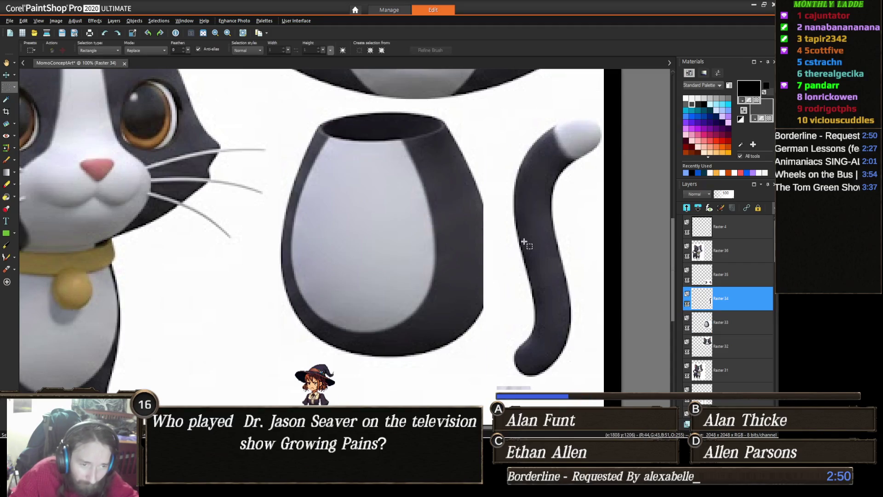
key(m)
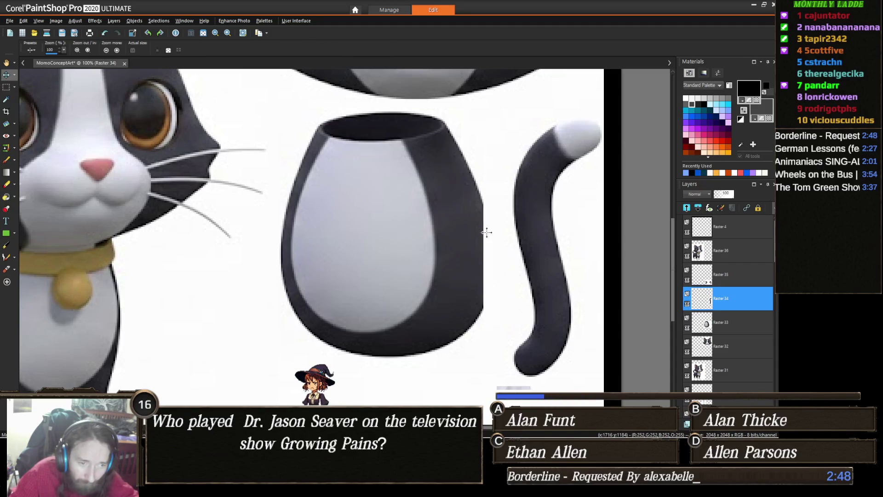
key(s)
mouse_move(476, 190)
mouse_down()
mouse_move(498, 270)
mouse_move(501, 335)
mouse_up()
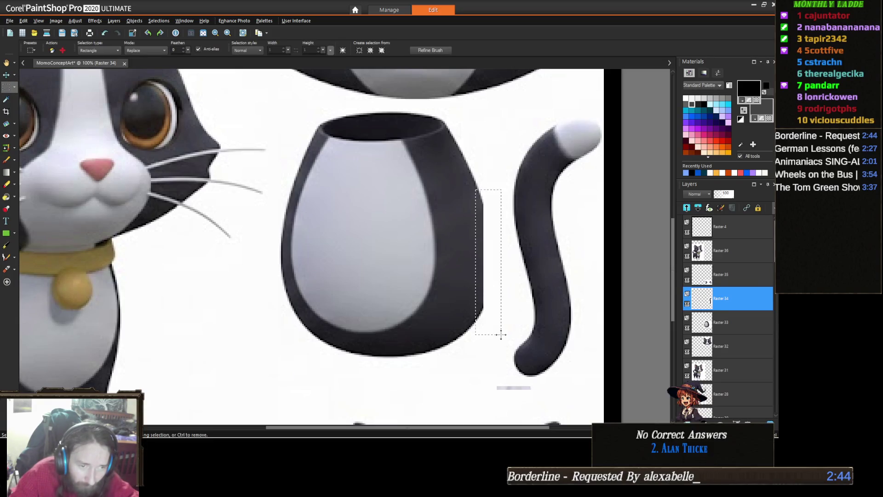
key(ctrl+d)
scroll(276, 246, down, 3)
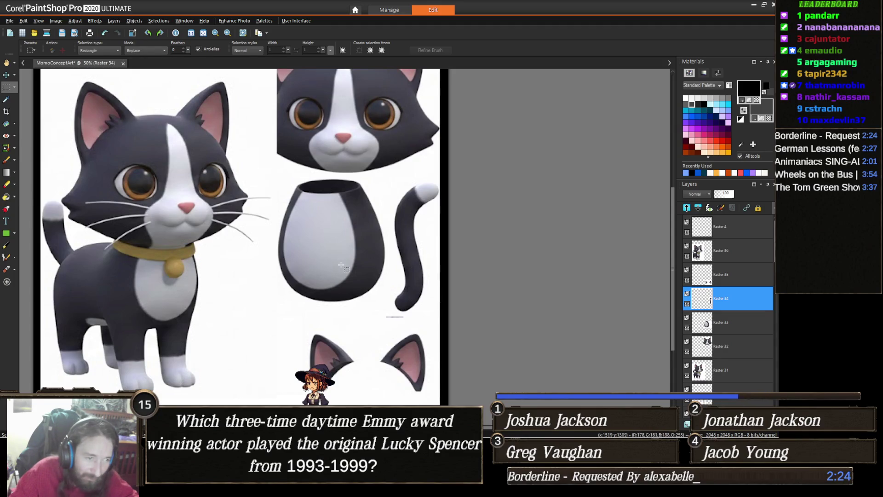
scroll(213, 245, down, 1)
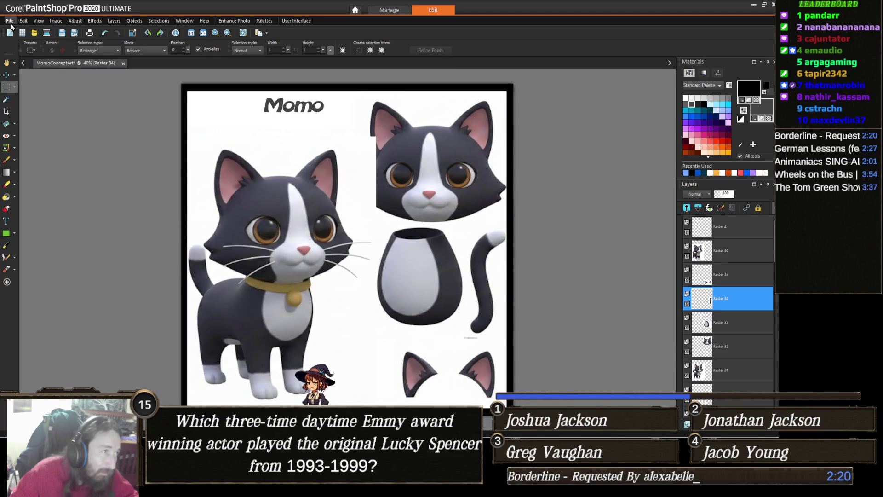
- Save the sheet as MomoConceptArt, replacing the existing file
click(9, 23)
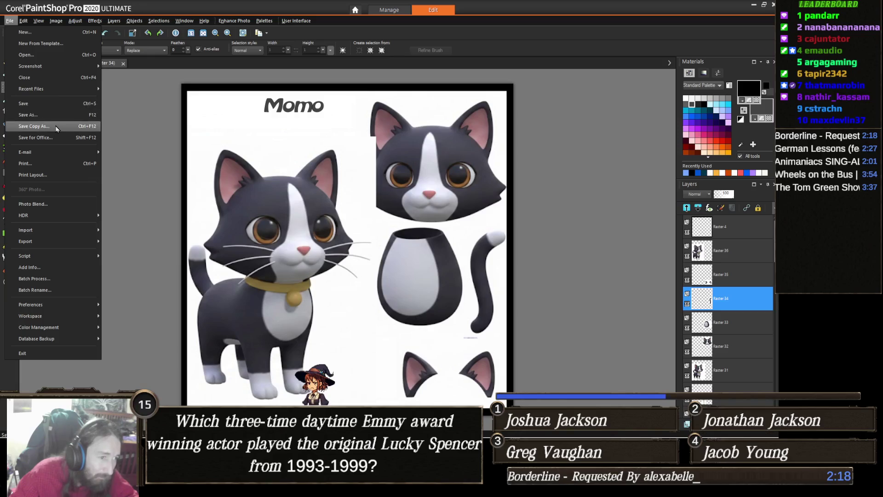
mouse_move(66, 90)
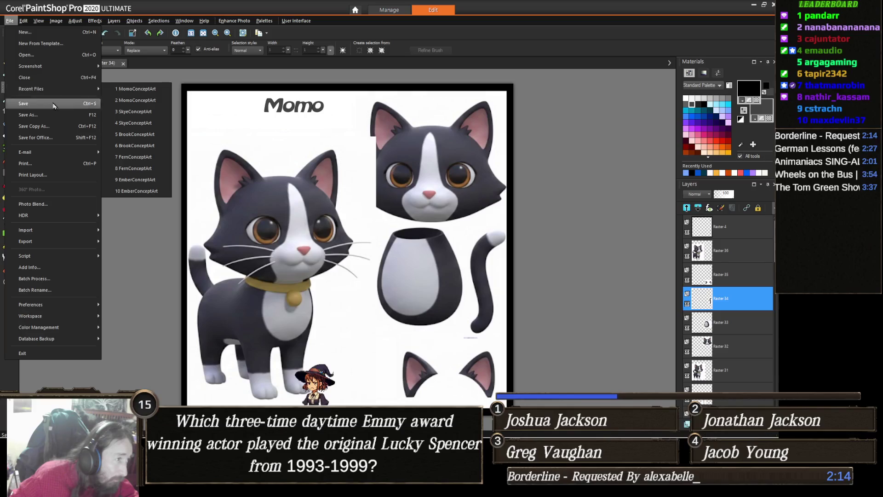
click(46, 115)
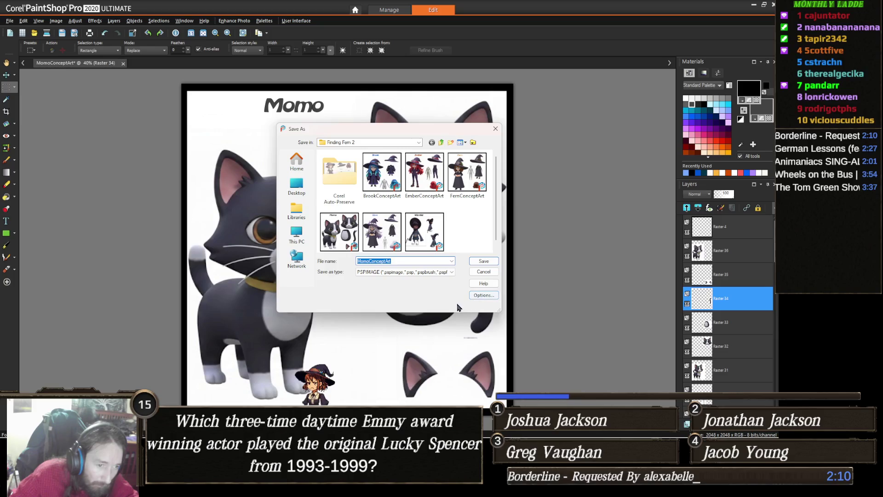
click(484, 263)
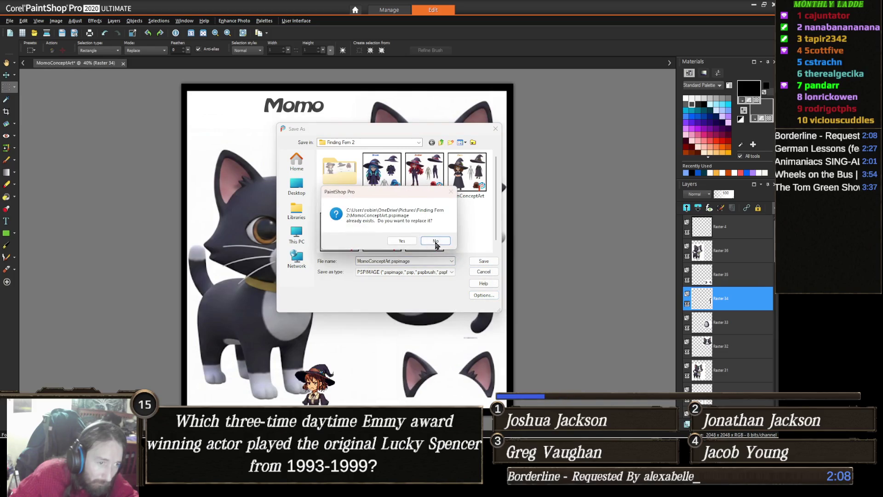
click(402, 240)
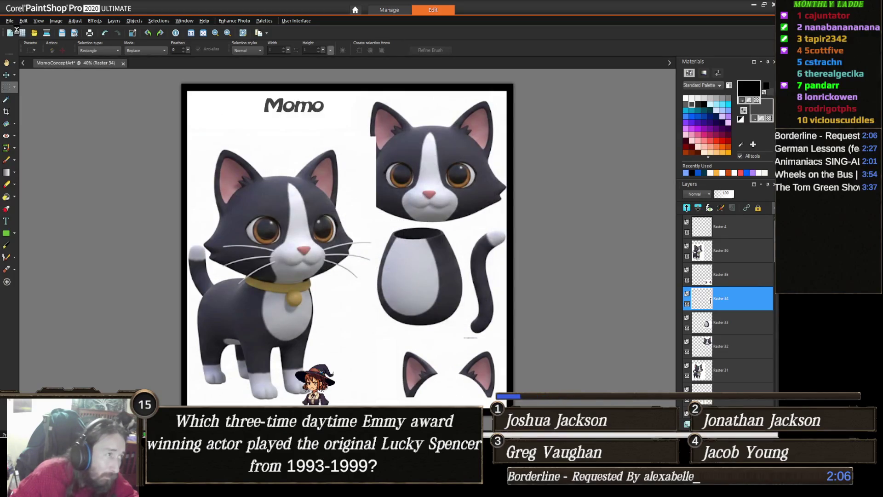
- Save the sheet as a JPEG, replacing the existing MomoConceptArt.jpg
click(9, 21)
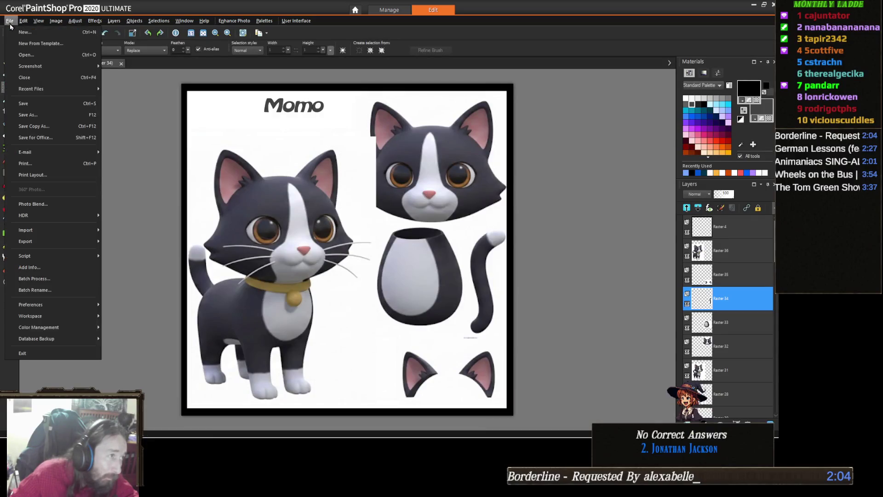
click(28, 114)
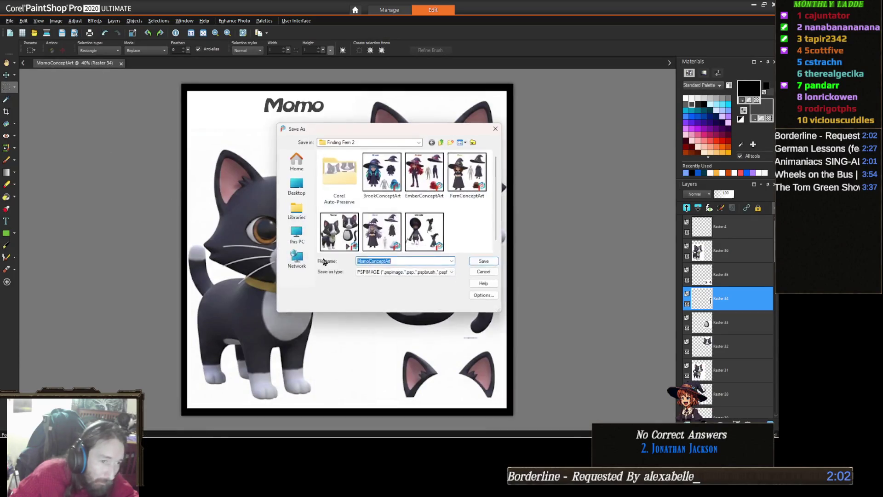
click(408, 271)
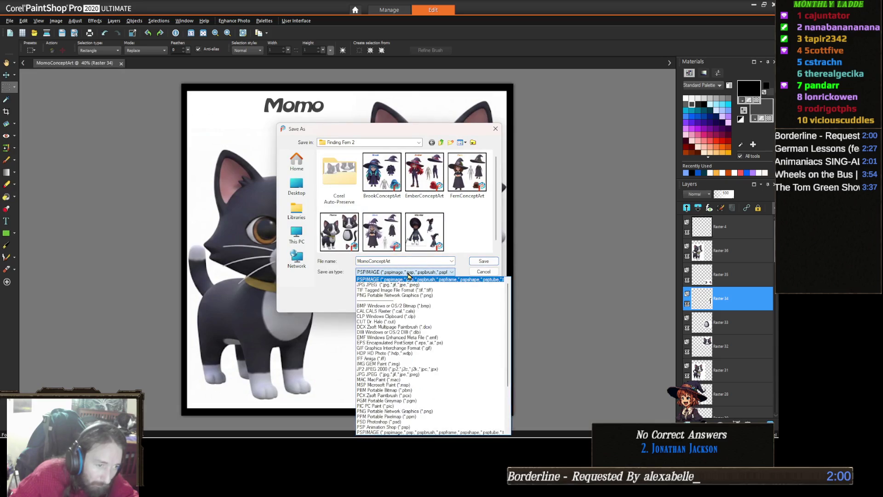
click(409, 284)
click(482, 260)
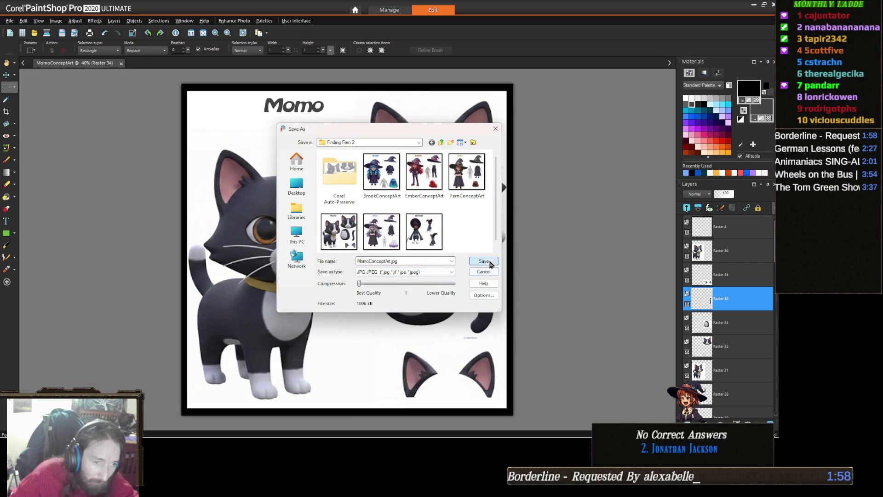
click(403, 241)
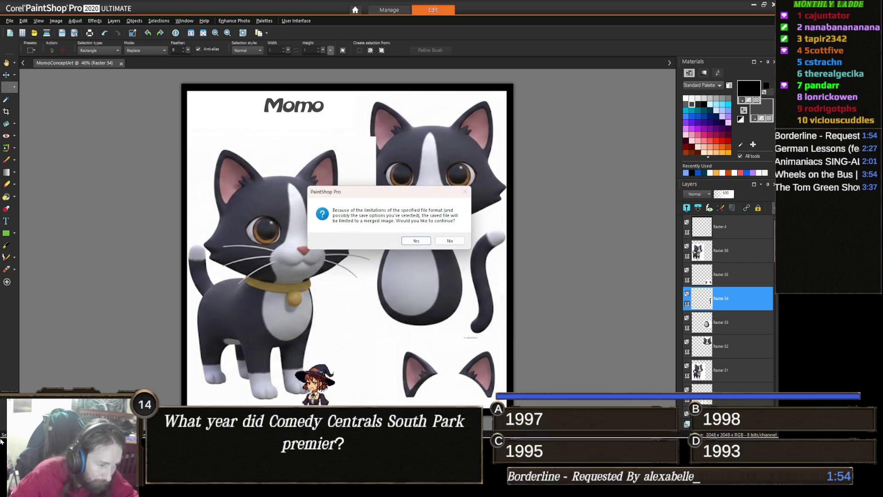
- Return to the Imgur album page in Chrome and start adding an image
mouse_move(235, 488)
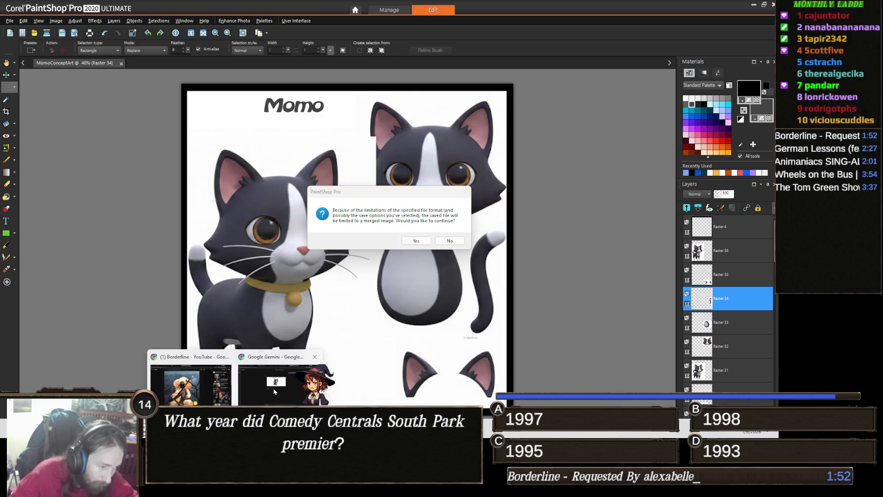
click(274, 392)
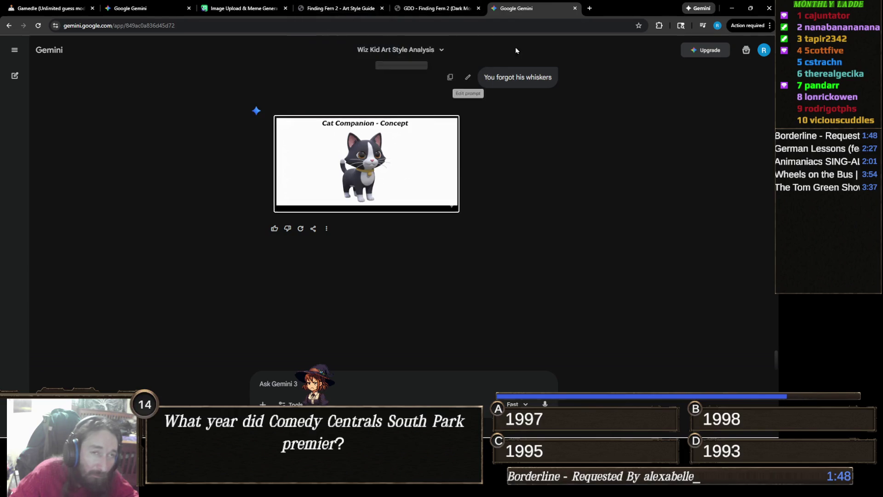
click(243, 8)
scroll(329, 197, down, 4)
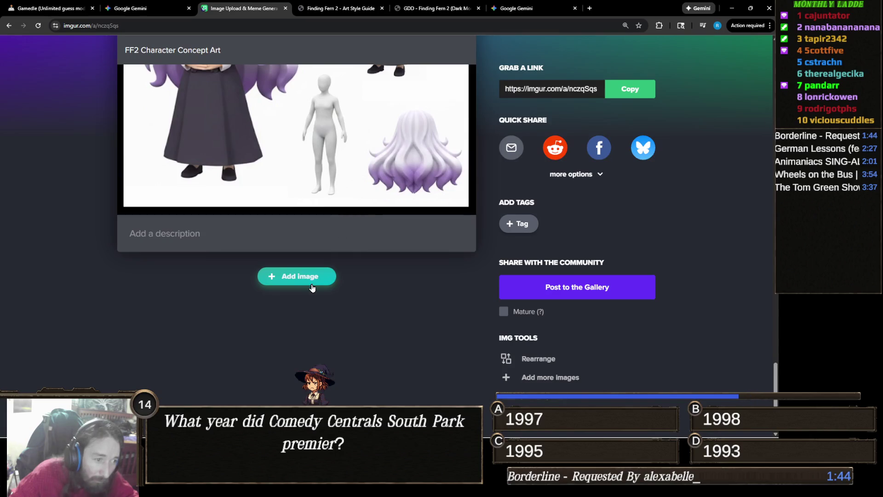
click(310, 282)
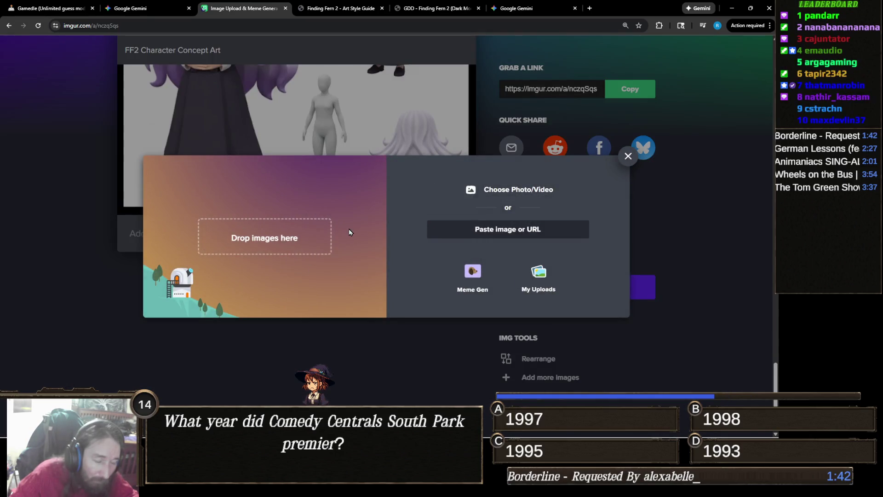
- Bring up the Finding Fern 2 folder and select MomoConceptArt
mouse_move(185, 427)
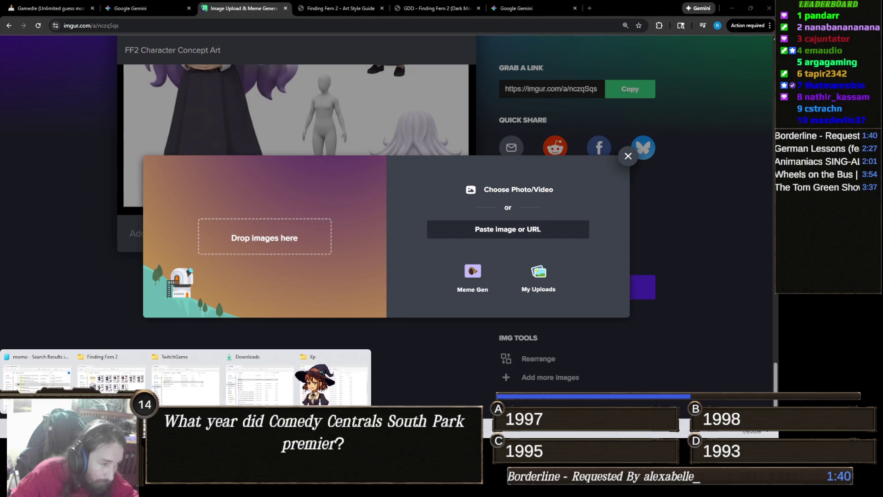
click(124, 386)
click(433, 308)
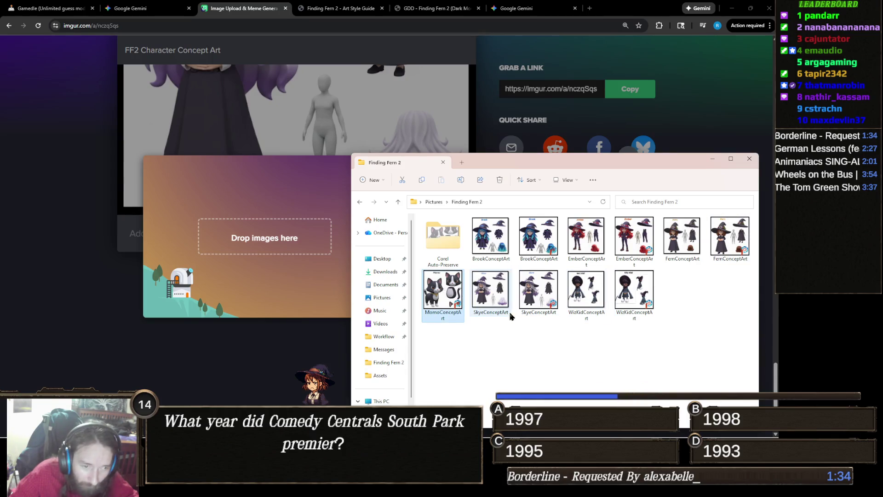
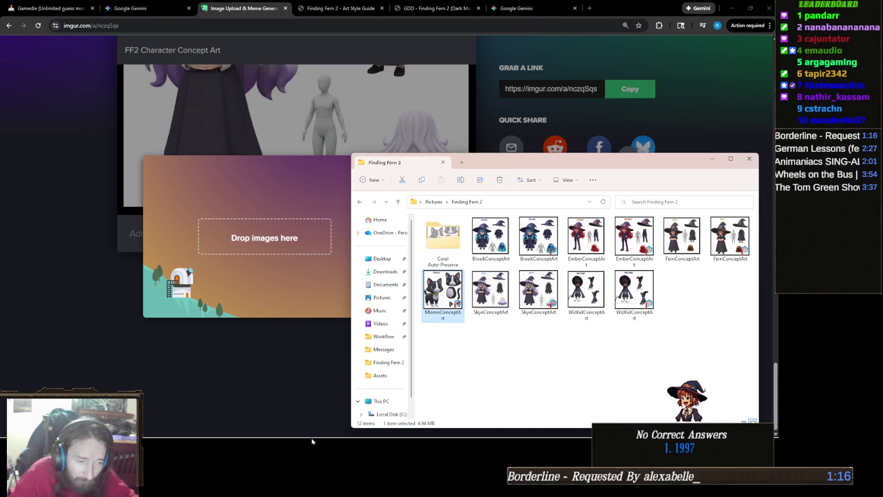
- Save MomoConceptArt as a merged image in PaintShop Pro and return to Imgur's upload dialog
mouse_move(381, 429)
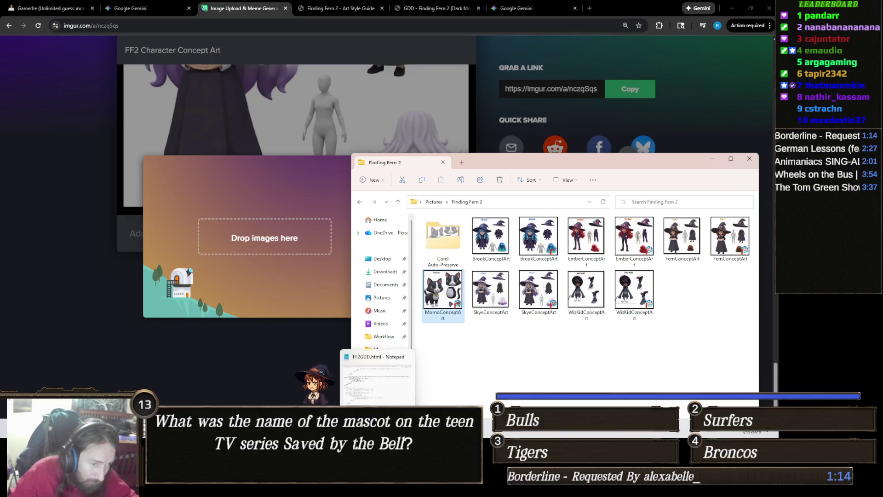
key(alt+Tab)
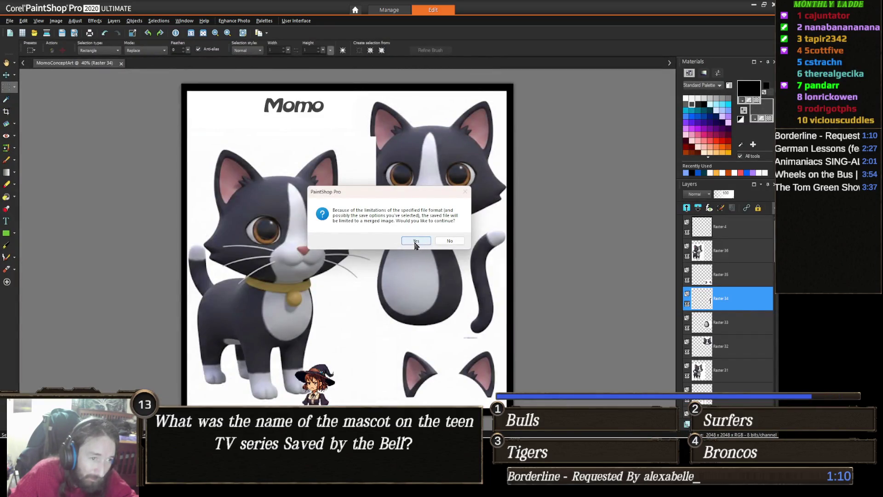
key(Return)
key(alt+Tab)
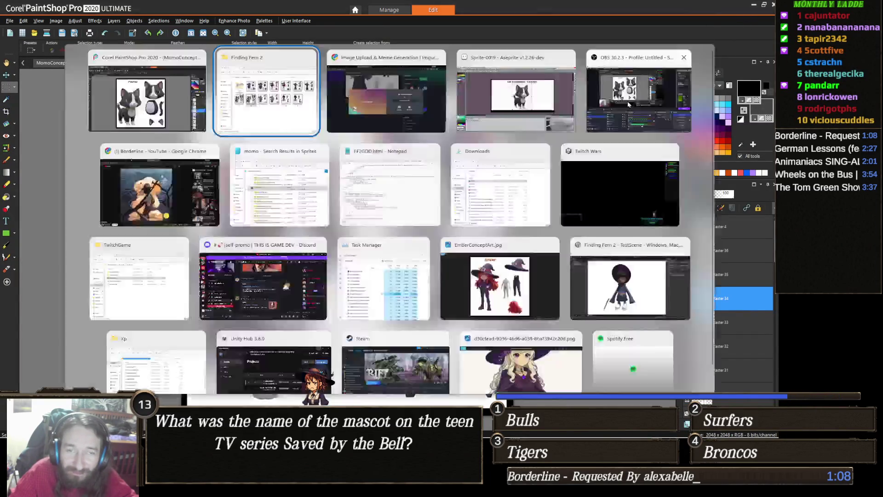
key(alt+Tab)
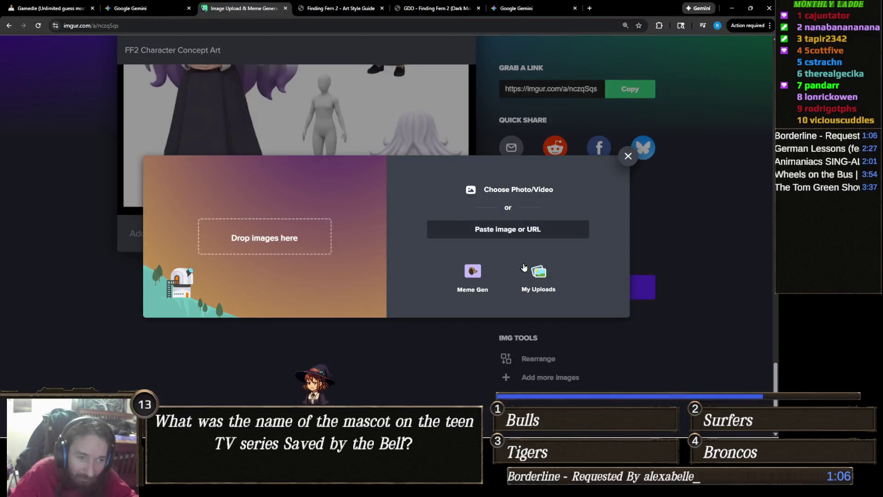
- Drag MomoConceptArt from File Explorer into the FF2 Character Concept Art post and review it
key(alt+Tab)
key(alt+Tab)
key(alt+Tab)
key(alt+Tab)
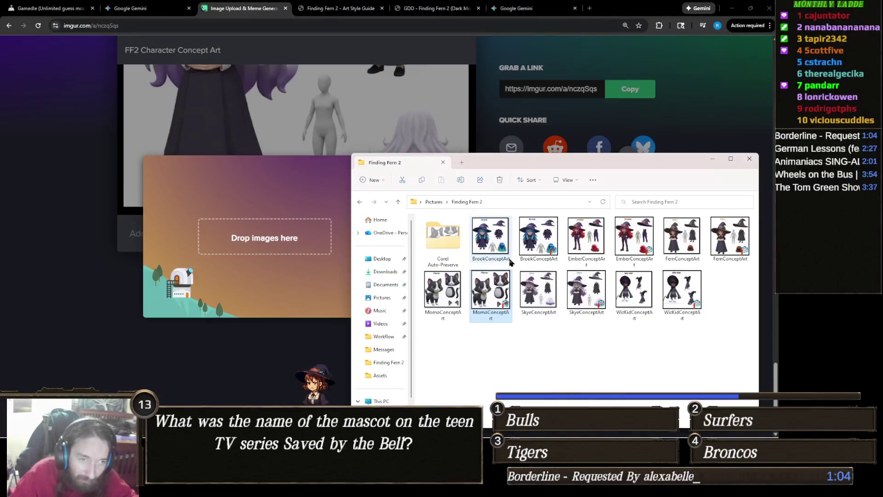
click(447, 303)
mouse_move(448, 297)
mouse_down()
mouse_move(258, 225)
mouse_move(256, 239)
mouse_up()
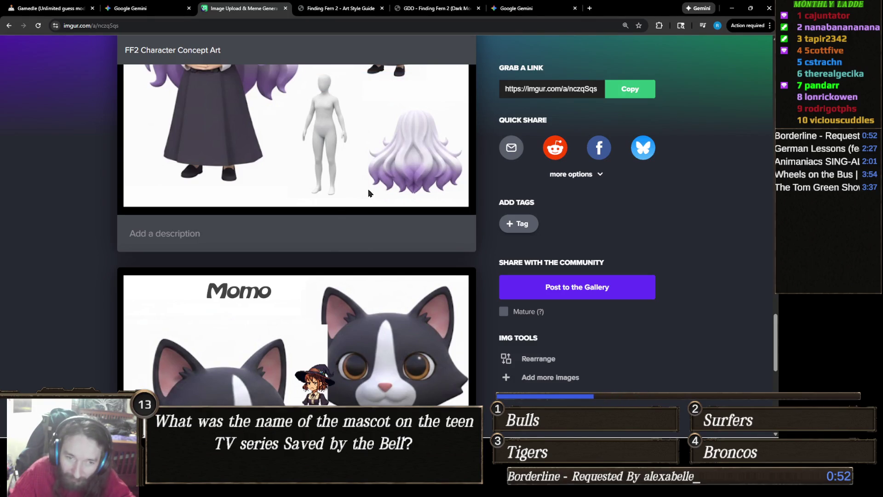
scroll(349, 234, down, 9)
scroll(357, 234, up, 8)
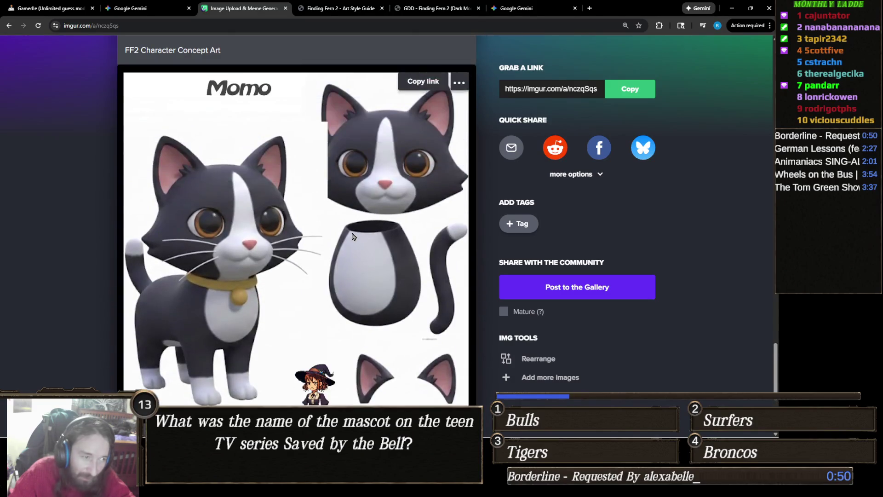
scroll(357, 235, up, 10)
scroll(350, 232, down, 10)
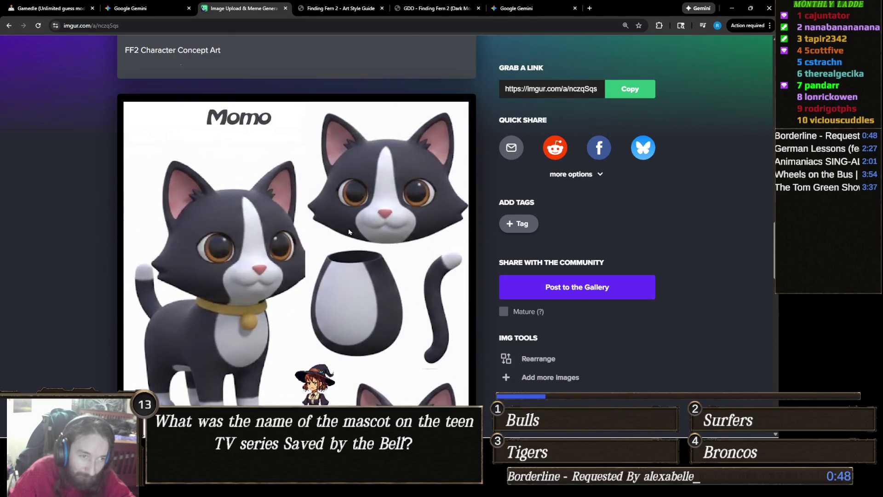
scroll(349, 230, up, 2)
scroll(354, 232, up, 12)
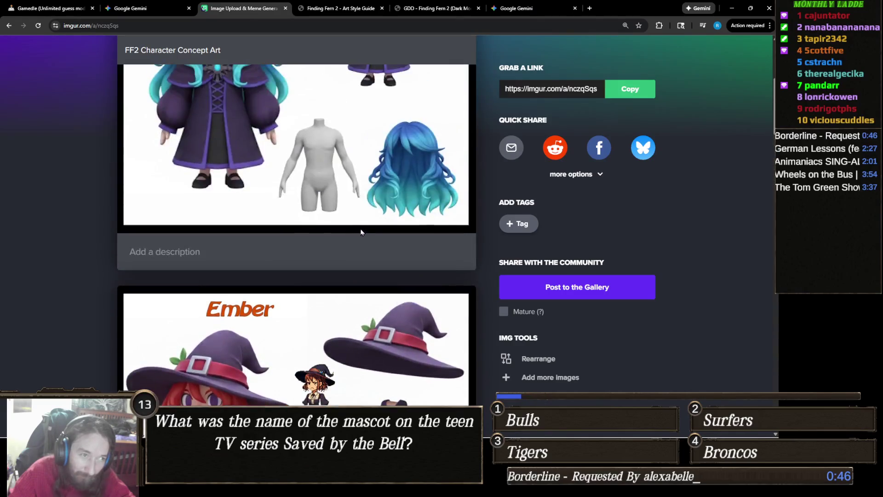
scroll(361, 231, up, 2)
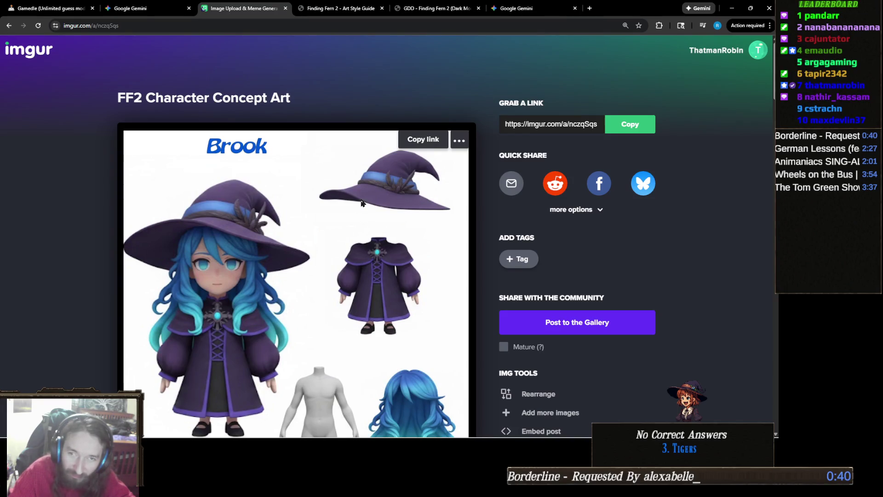
scroll(362, 203, down, 15)
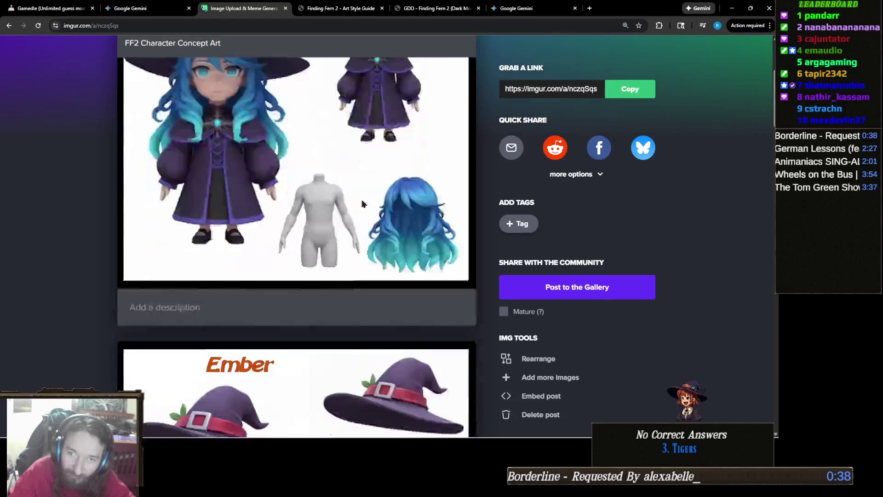
scroll(363, 203, down, 13)
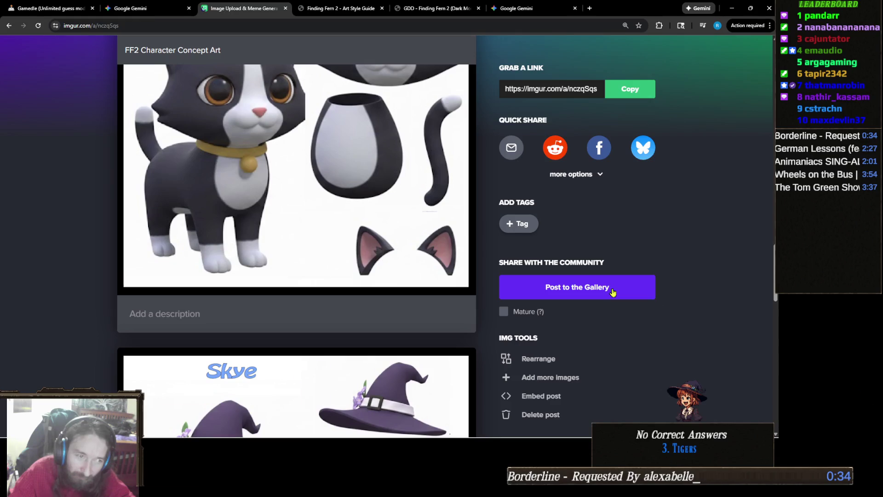
scroll(394, 221, up, 5)
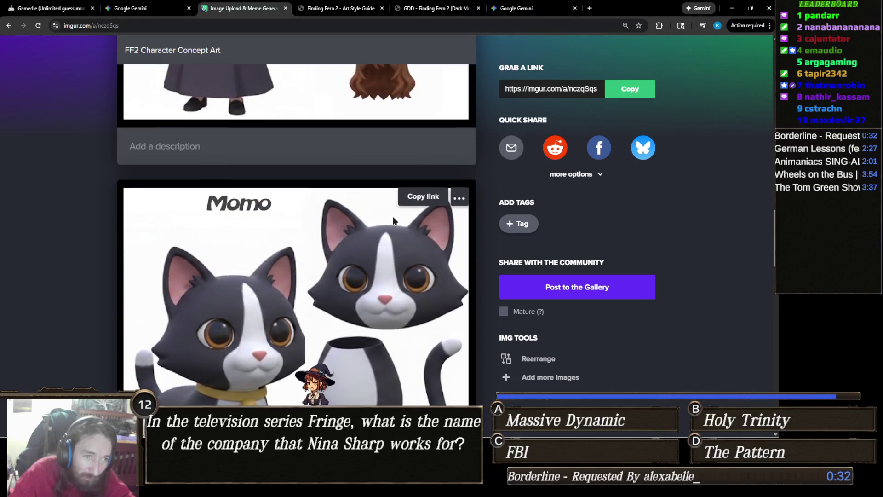
- Delete the duplicate Momo image from the Imgur account
click(458, 196)
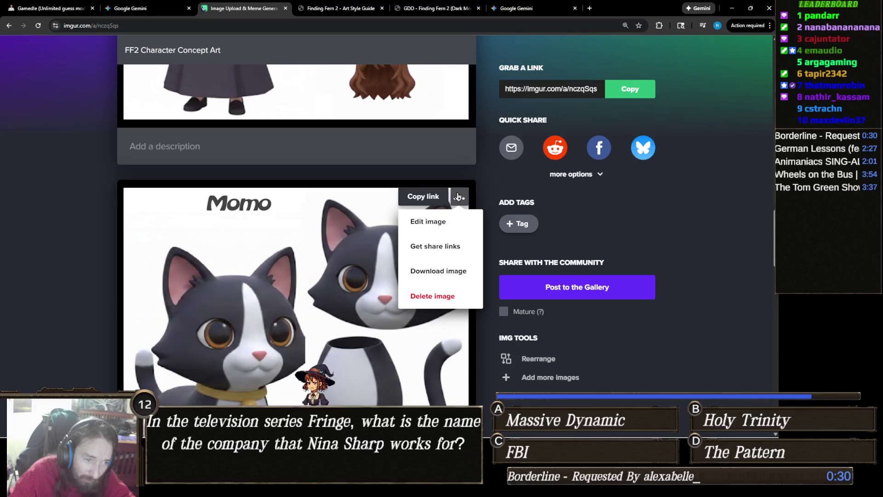
click(437, 296)
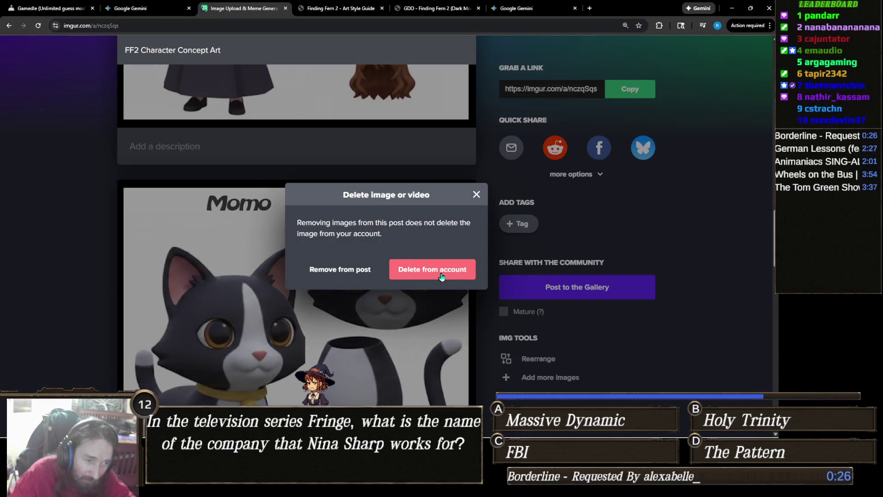
click(438, 273)
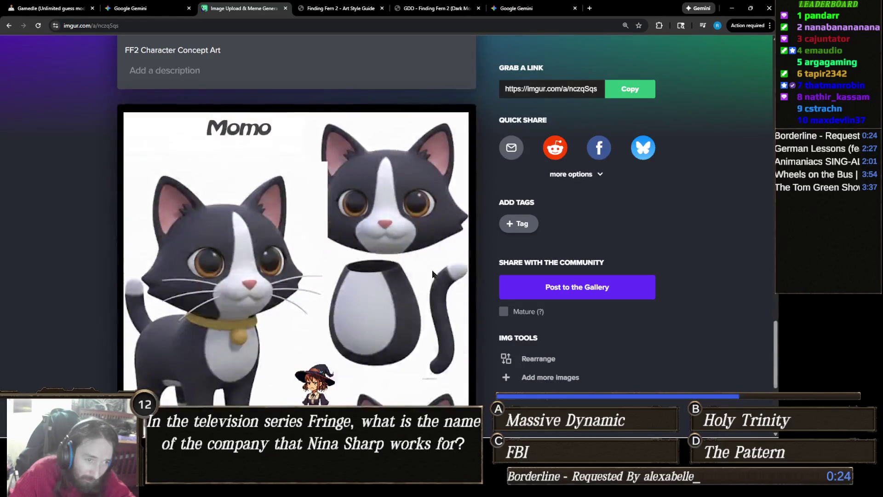
scroll(430, 272, up, 20)
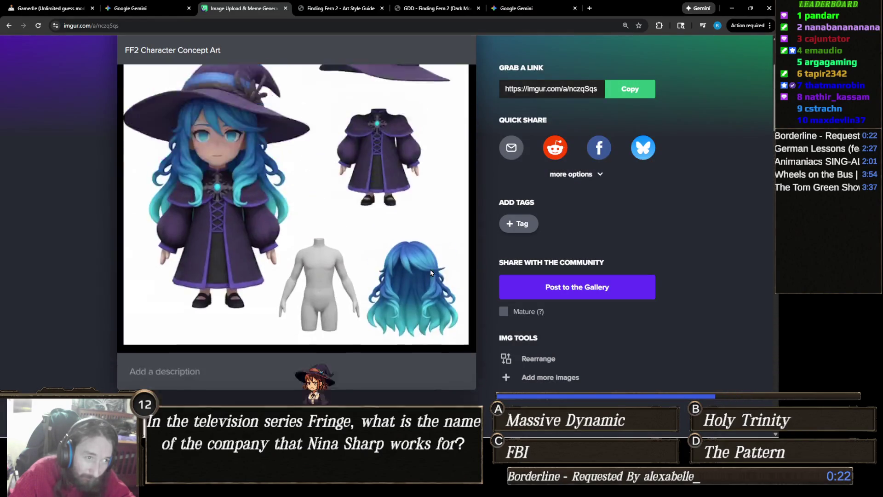
scroll(353, 267, down, 15)
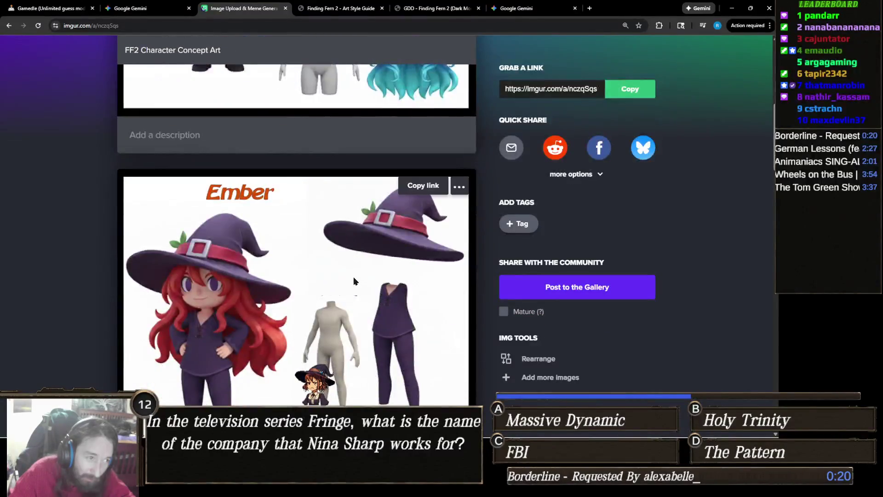
scroll(357, 268, down, 10)
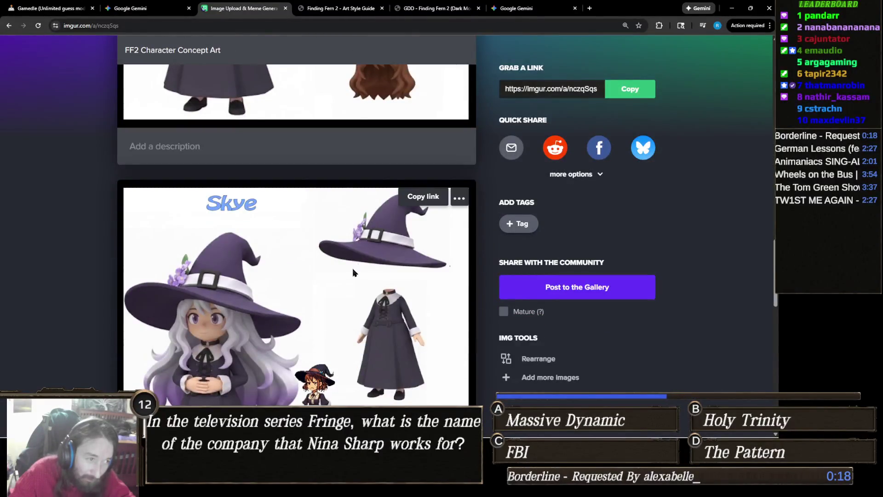
scroll(355, 269, down, 2)
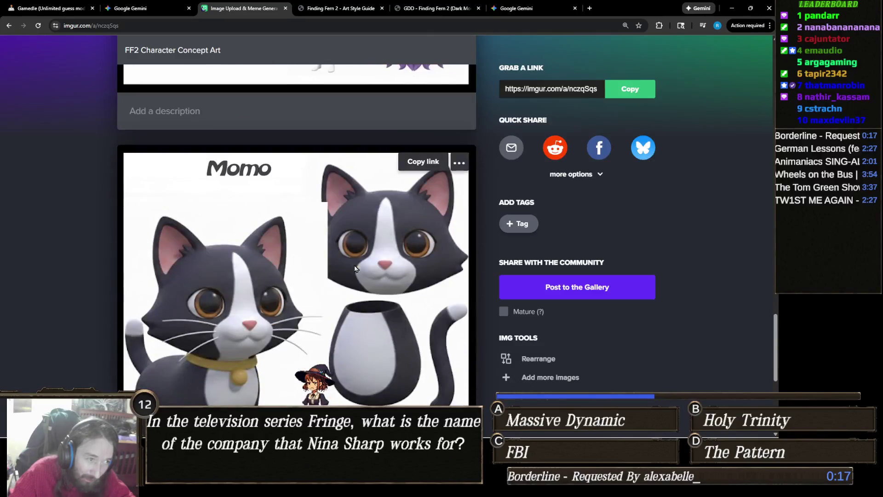
- Post the FF2 Character Concept Art album to the Imgur community gallery
click(589, 290)
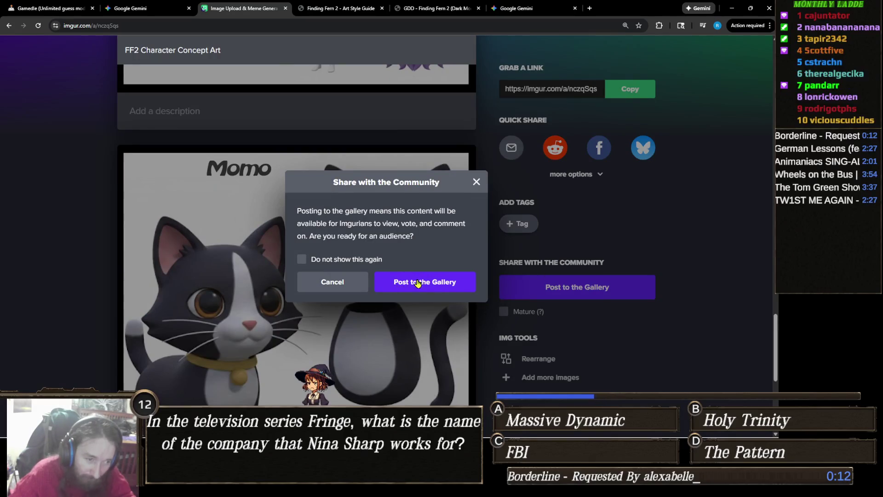
click(409, 281)
scroll(439, 280, up, 4)
scroll(440, 276, up, 20)
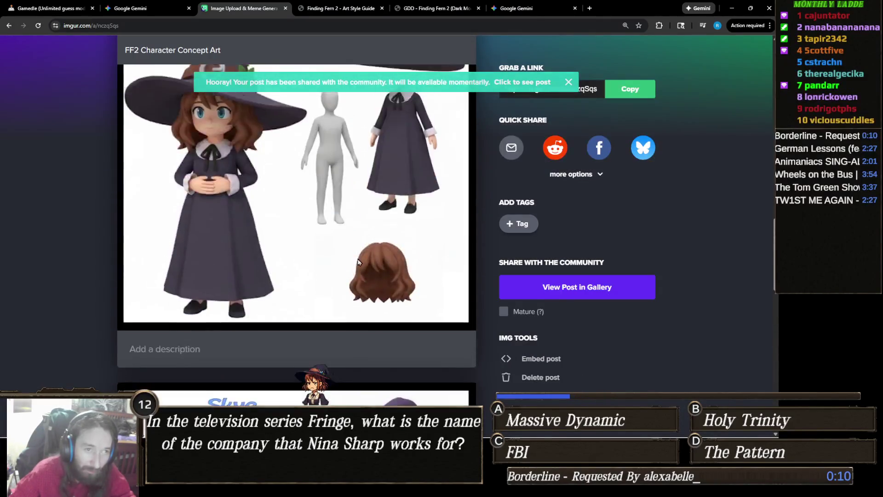
scroll(370, 257, down, 3)
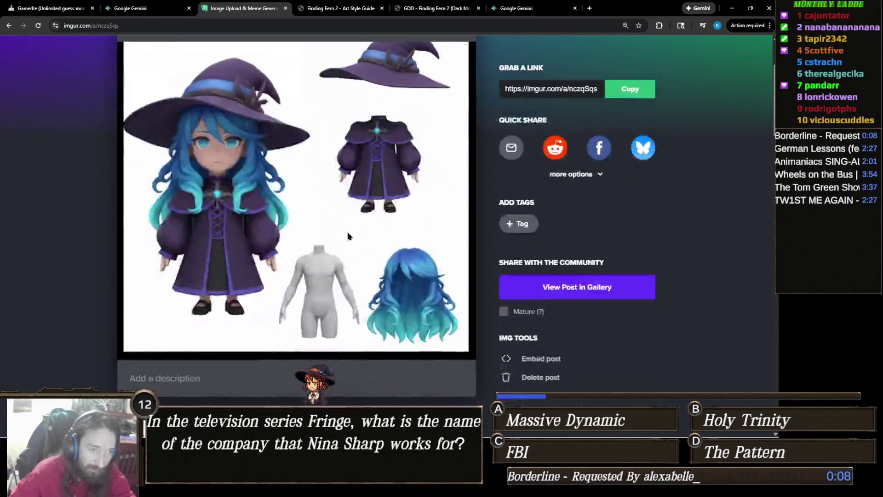
scroll(336, 210, up, 2)
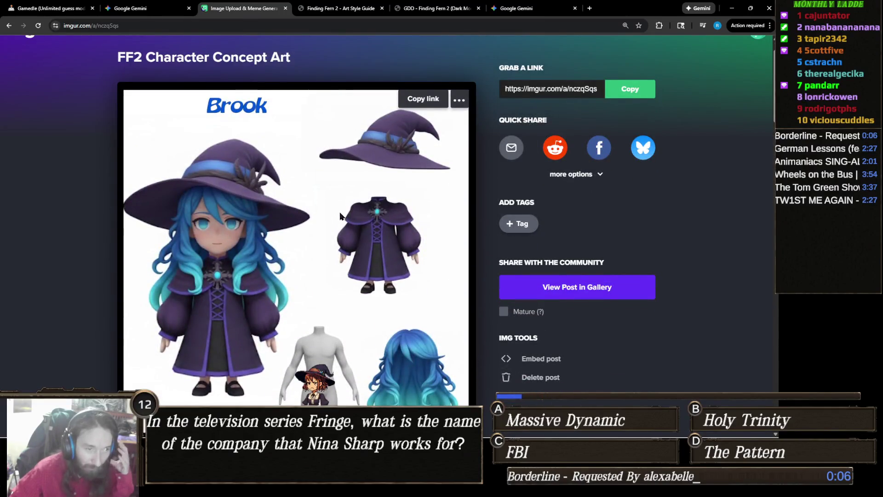
scroll(340, 213, down, 15)
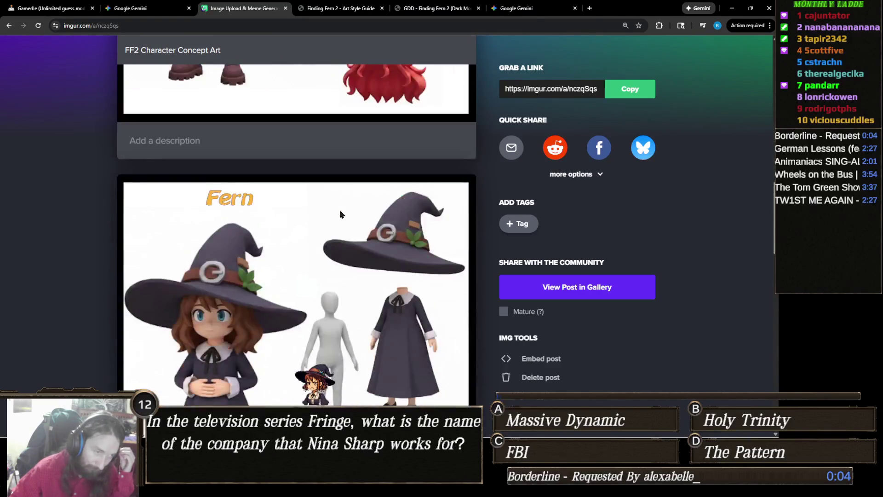
scroll(340, 211, down, 10)
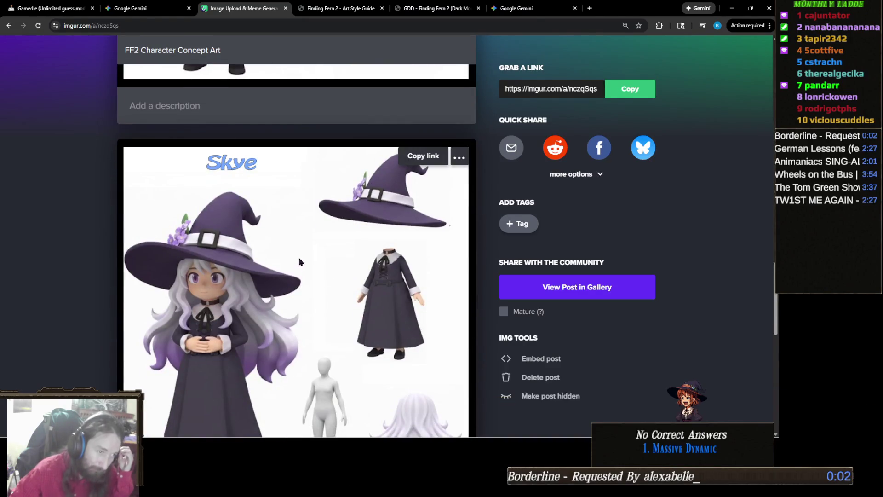
- Take the Skye image's link from its context menu, then close the tab to reach Gemini
right_click(299, 262)
click(364, 296)
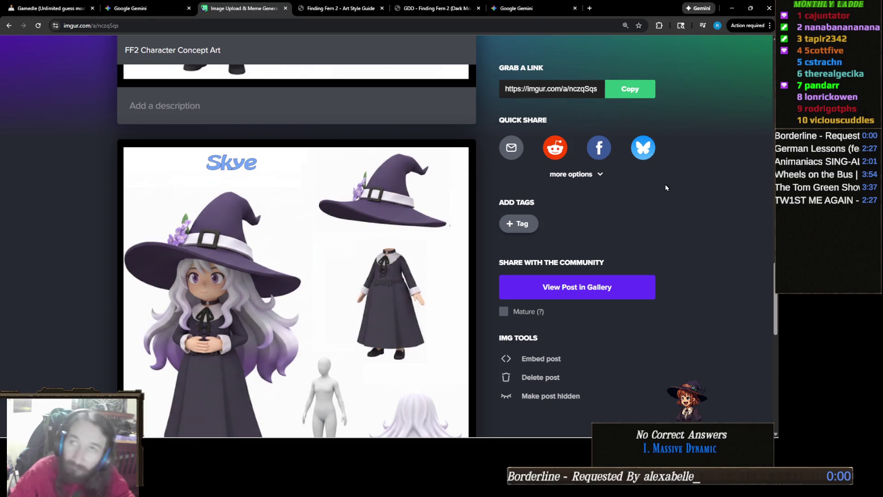
key(ctrl+w)
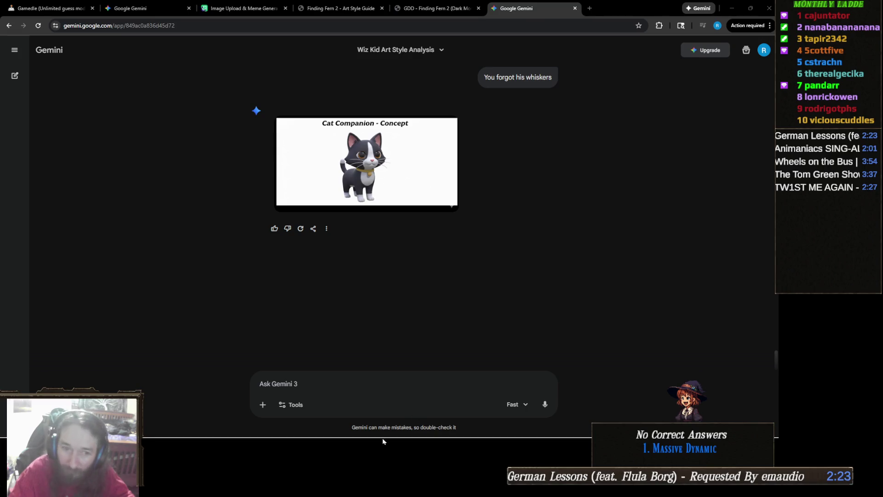
- Open the HTML art style guide chat and show its code at the Skye card
mouse_move(383, 436)
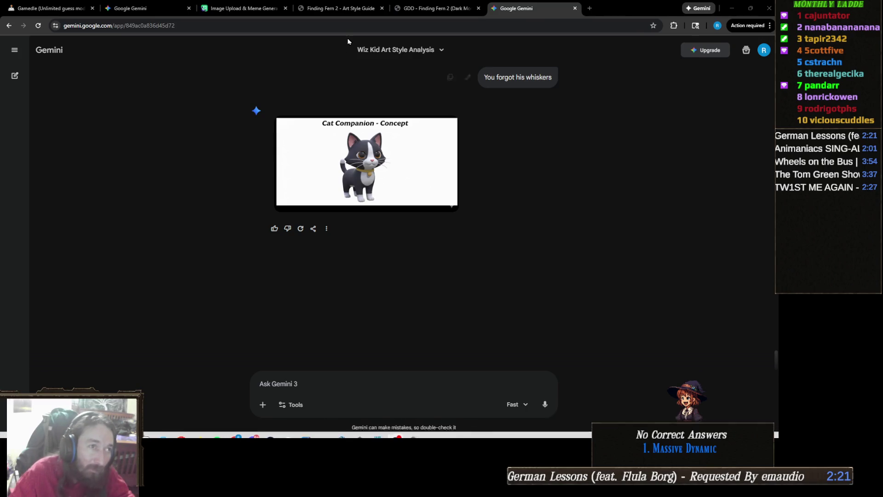
click(151, 11)
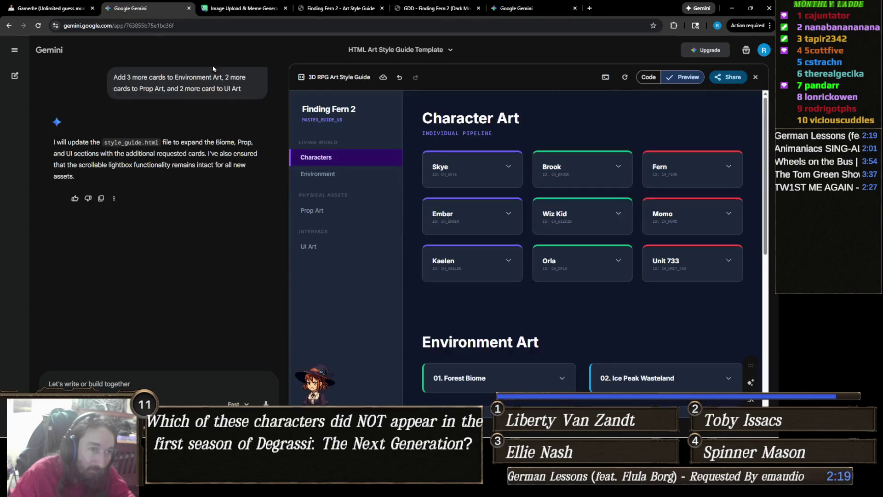
click(648, 77)
scroll(513, 235, up, 15)
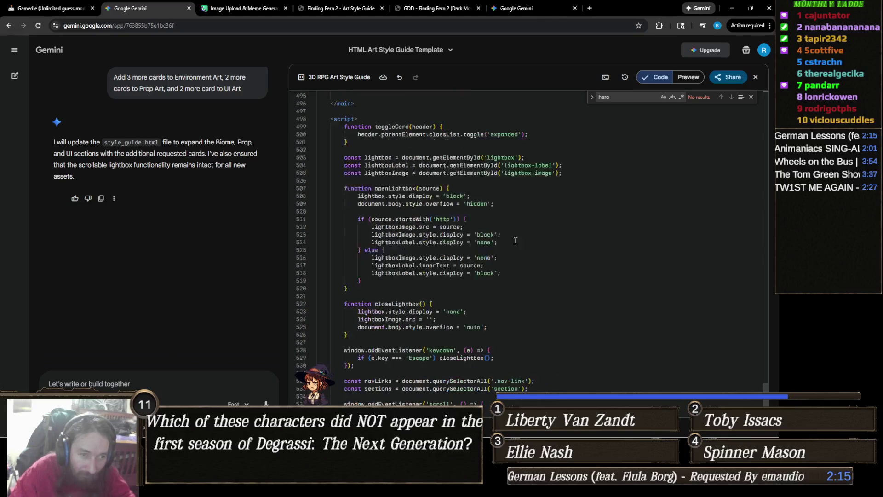
scroll(508, 239, up, 7)
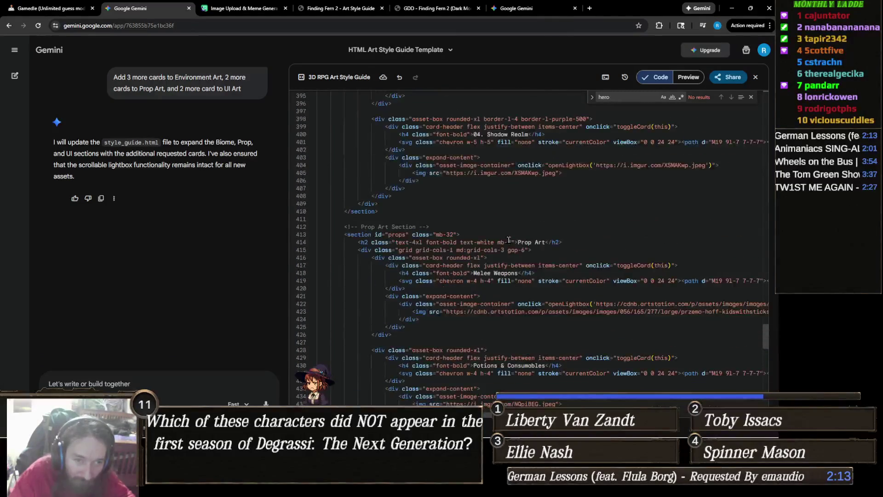
scroll(514, 245, up, 3)
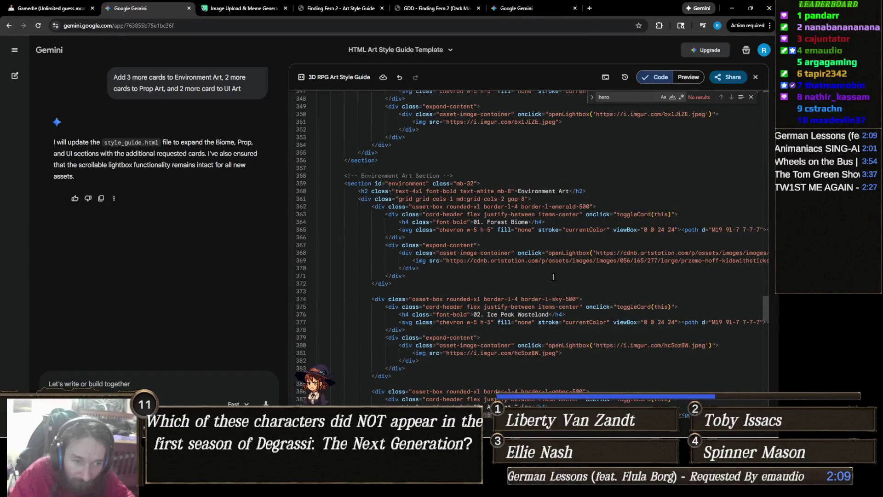
scroll(550, 258, up, 20)
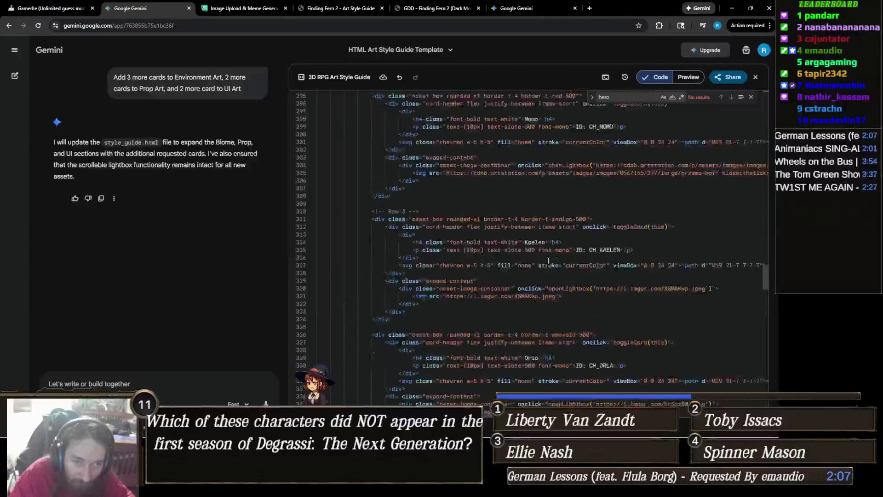
scroll(546, 261, up, 13)
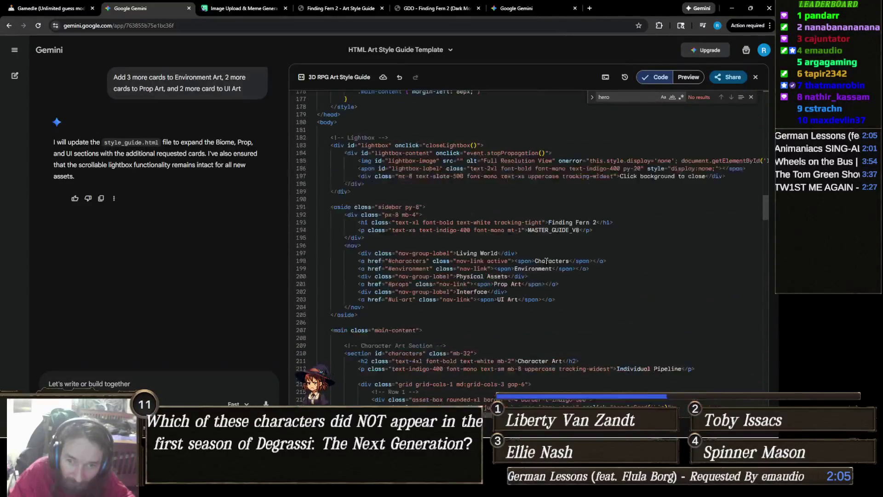
scroll(545, 261, down, 5)
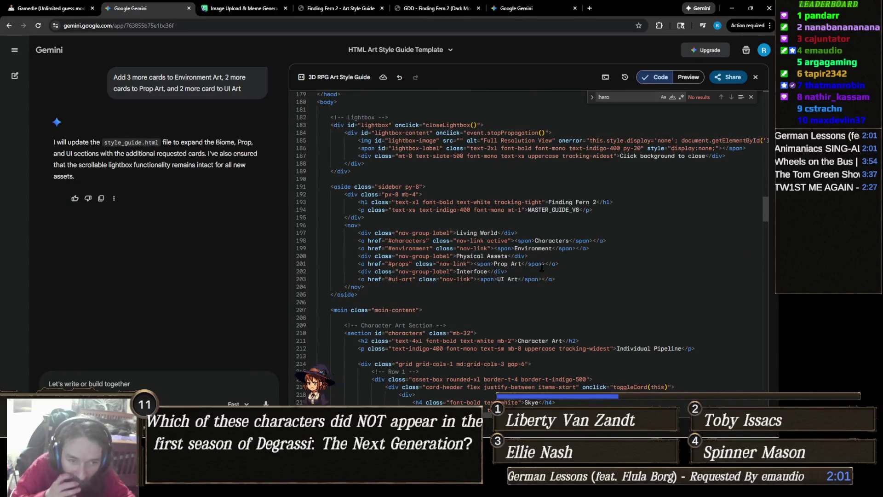
scroll(541, 270, down, 2)
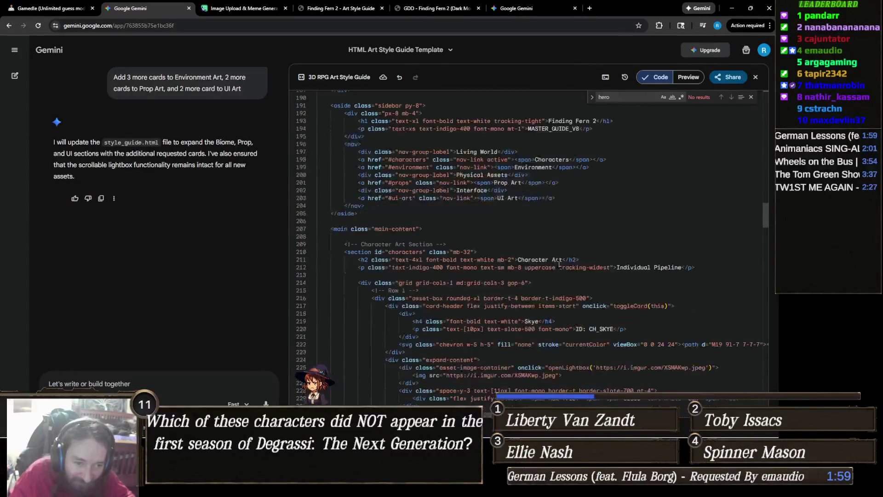
scroll(551, 257, down, 2)
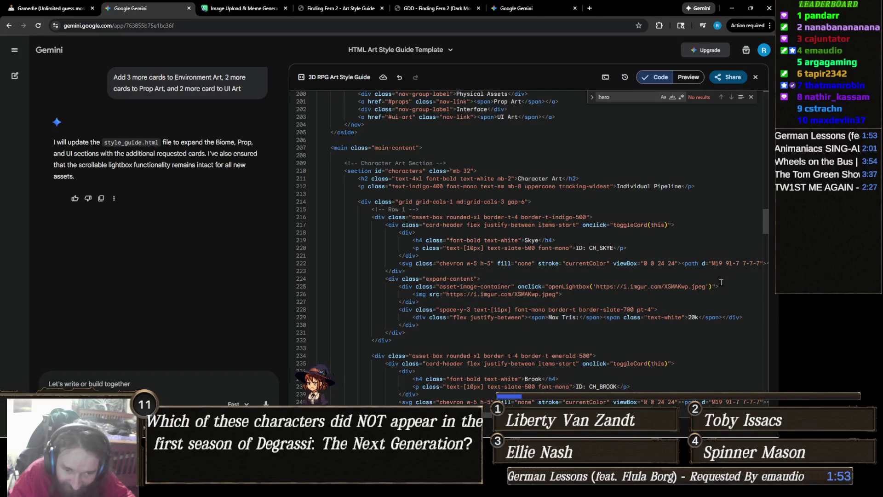
- Paste the 6xsG3ea.jpeg Imgur link over Skye's lightbox and image source URLs
drag(706, 286, 446, 297)
text(https://i.imgur.com/6xsG3ea.jpeg)
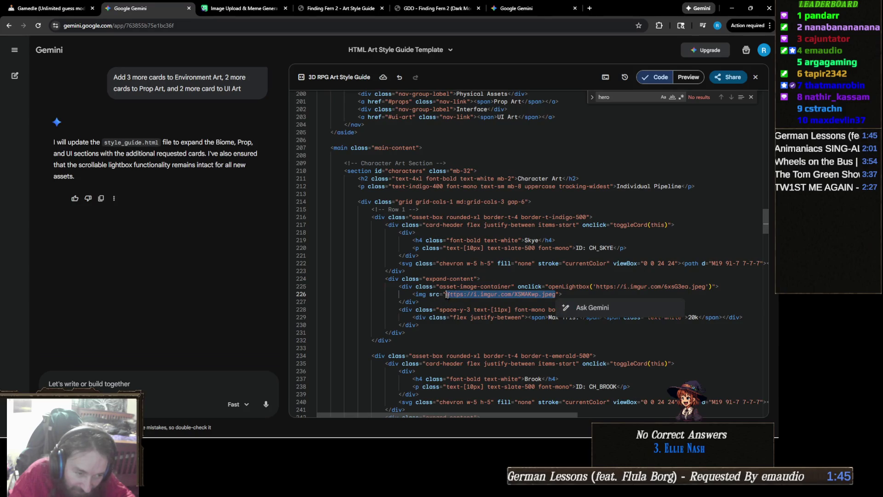
text(https://i.imgur.com/6xsG3ea.jpeg)
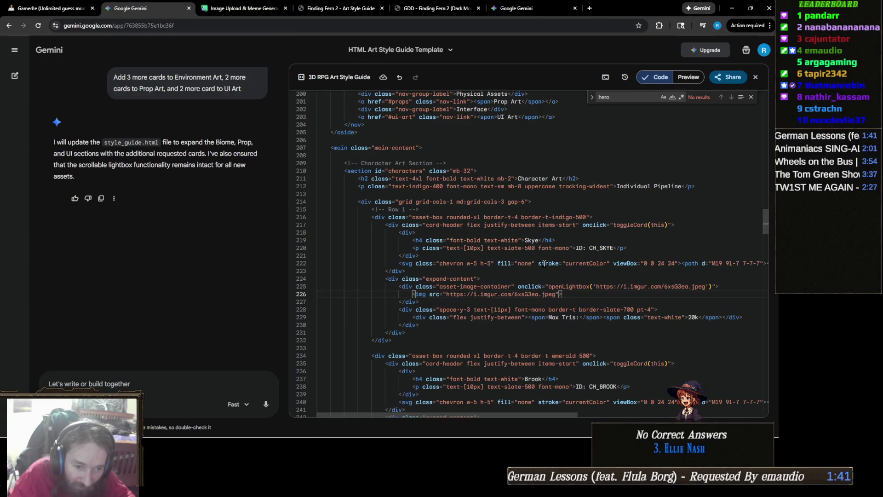
scroll(544, 263, down, 2)
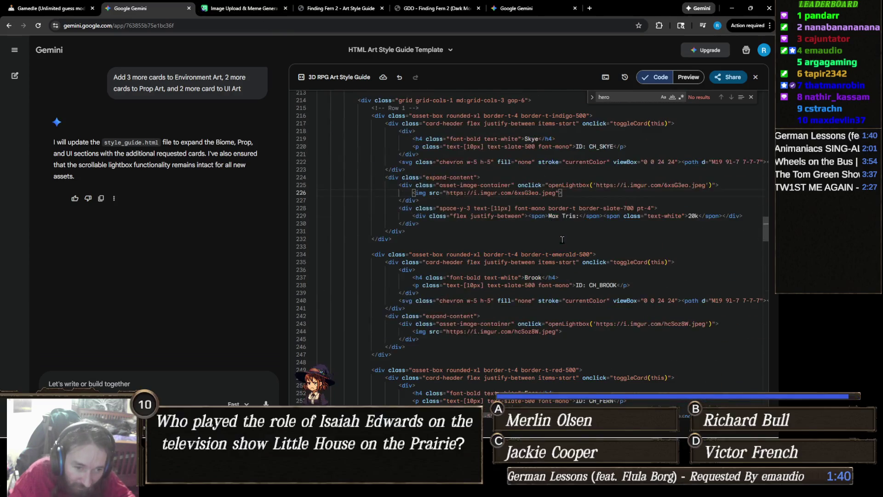
click(265, 9)
scroll(330, 204, up, 10)
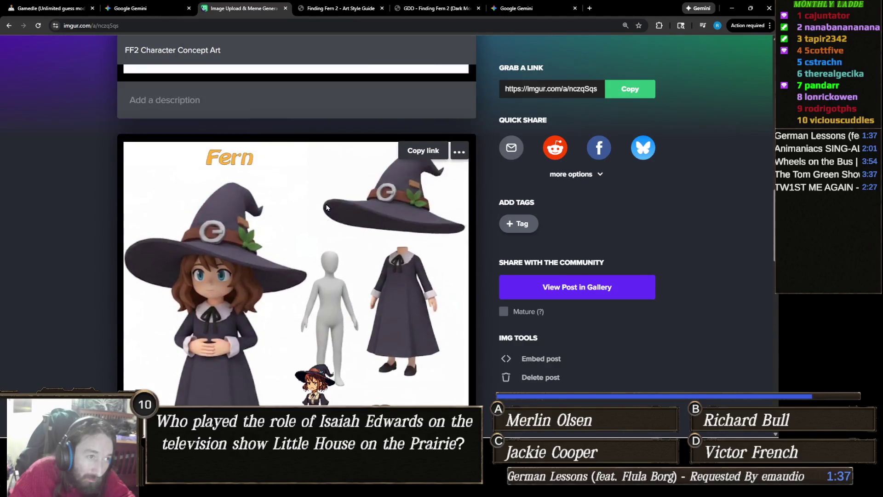
- Copy the Brook concept image's address from the Imgur album and return to Gemini
scroll(330, 201, up, 5)
right_click(256, 196)
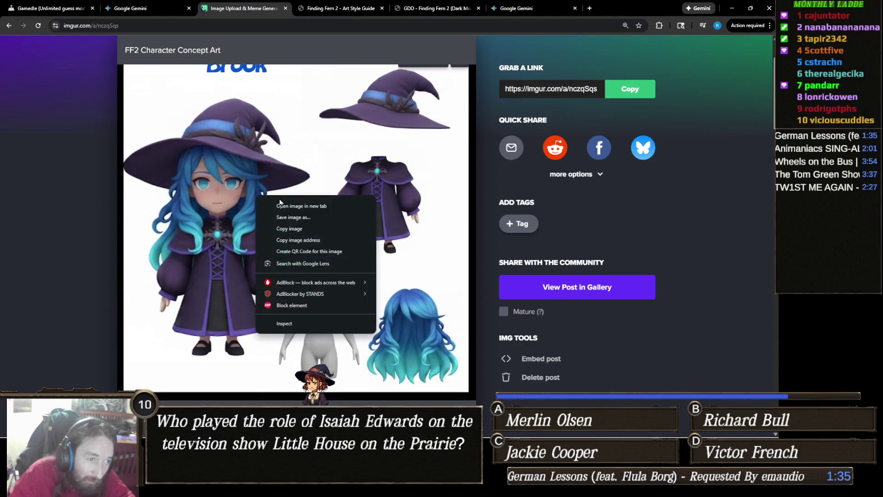
click(322, 237)
click(130, 9)
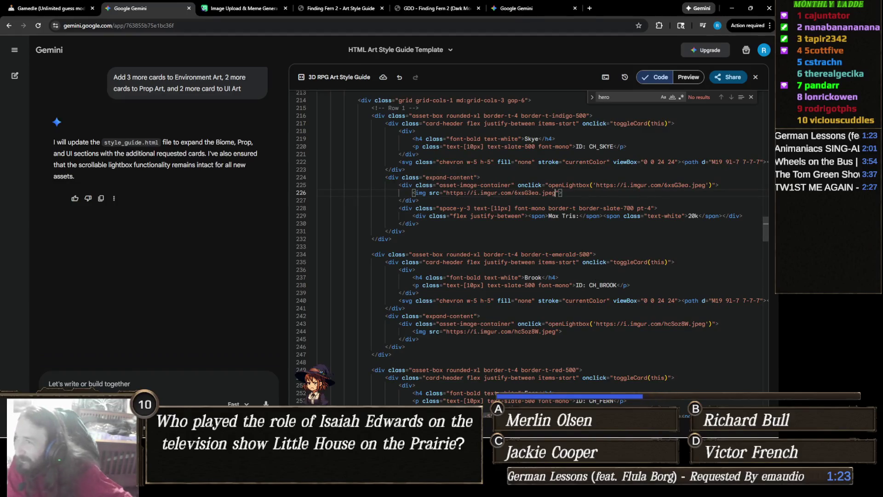
- Paste the Dv2becX.jpeg link over Brook's old hcSoz8W lightbox URL on line 243
key(alt+Tab)
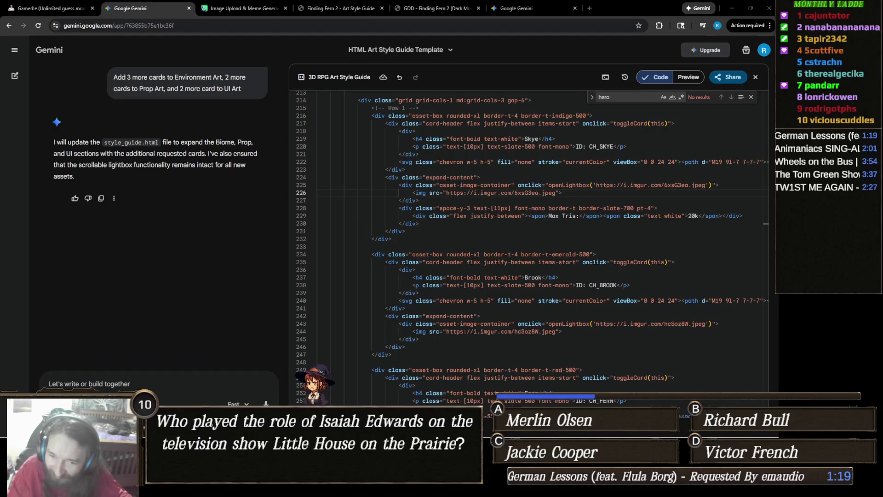
mouse_move(395, 425)
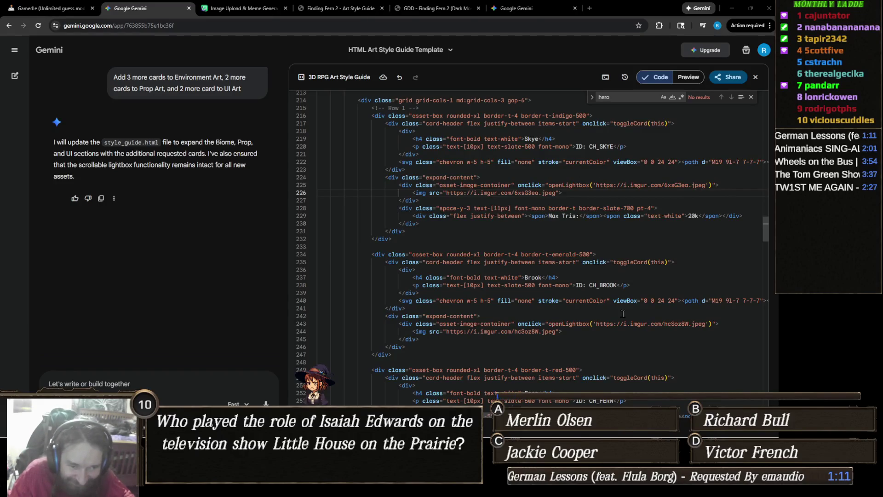
drag(706, 324, 596, 323)
text(https://i.imgur.com/Dv2becX.jpeg)
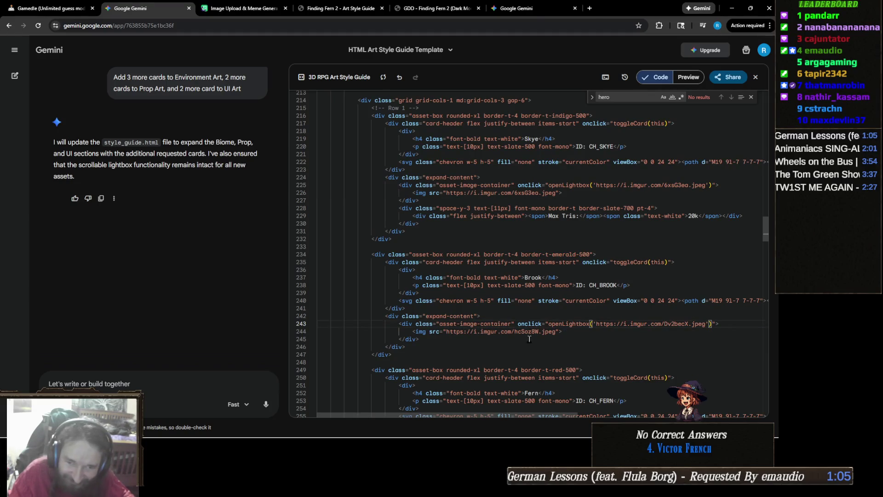
- Replace Brook's image source URL on line 244 with the Dv2becX.jpeg link
drag(557, 332, 509, 334)
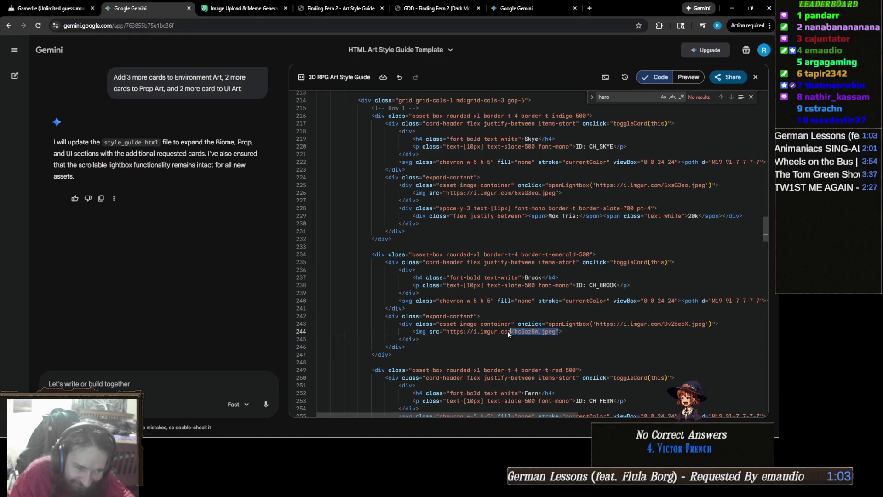
click(557, 331)
mouse_move(558, 332)
mouse_down()
mouse_move(439, 331)
mouse_move(460, 332)
mouse_move(448, 332)
mouse_up()
click(558, 331)
text(https://i.imgur.com/Dv2becX.jpeg)
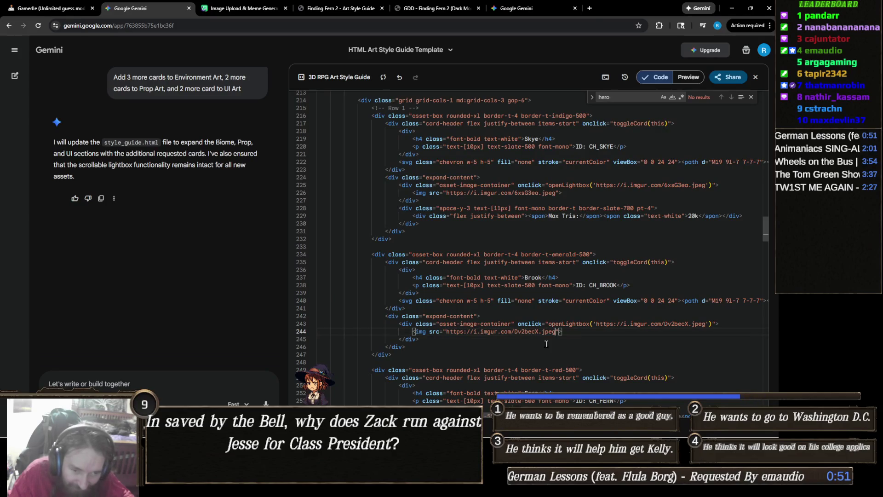
scroll(542, 347, down, 1)
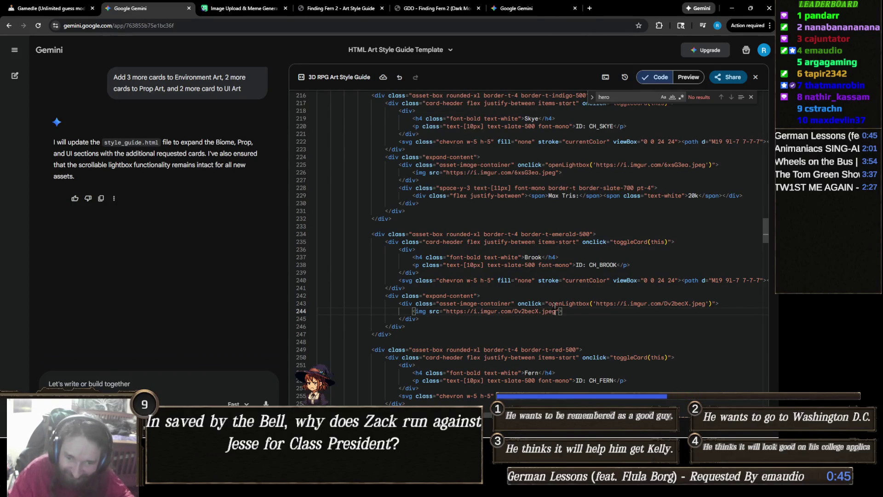
scroll(561, 305, down, 5)
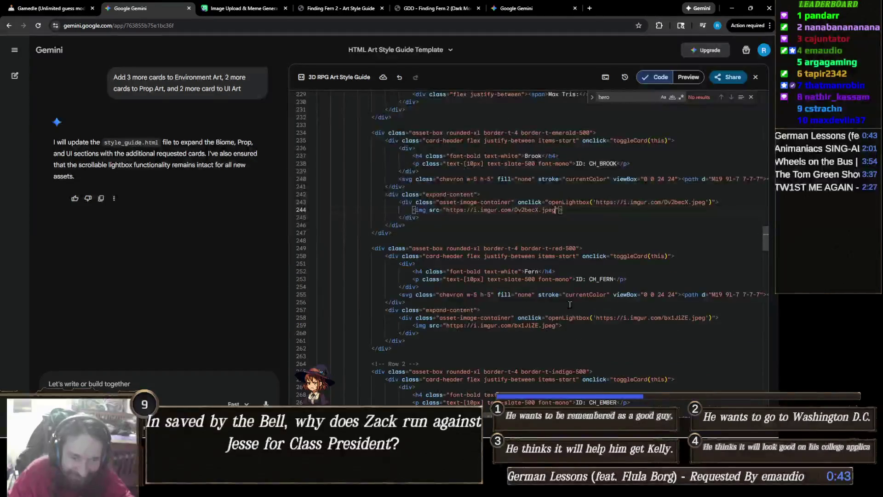
scroll(570, 305, down, 1)
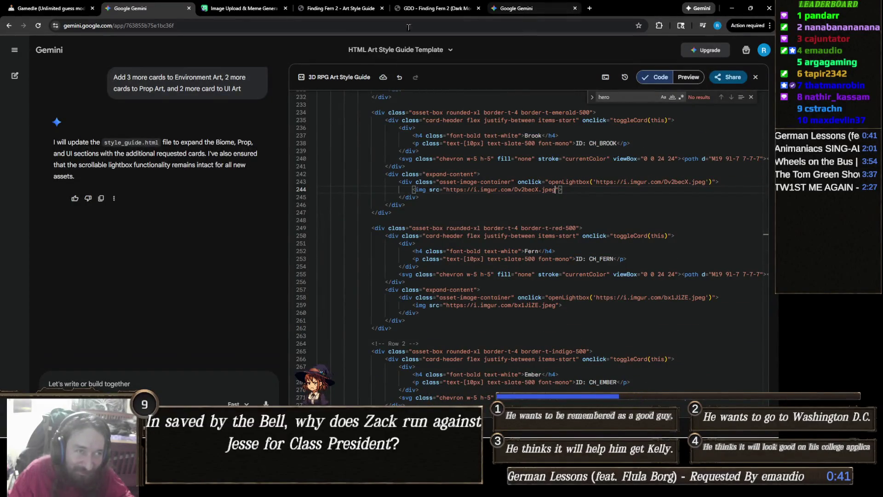
click(258, 7)
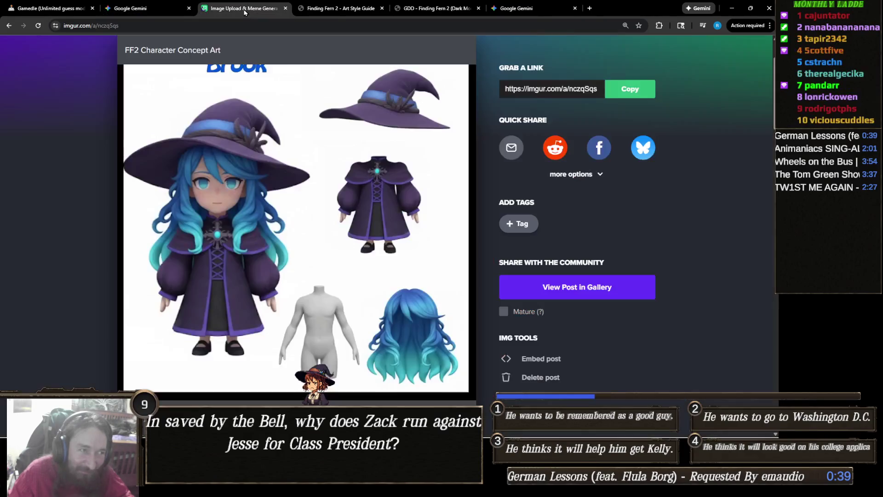
- Copy the Fern concept image's address from the Imgur album and return to Gemini
click(148, 11)
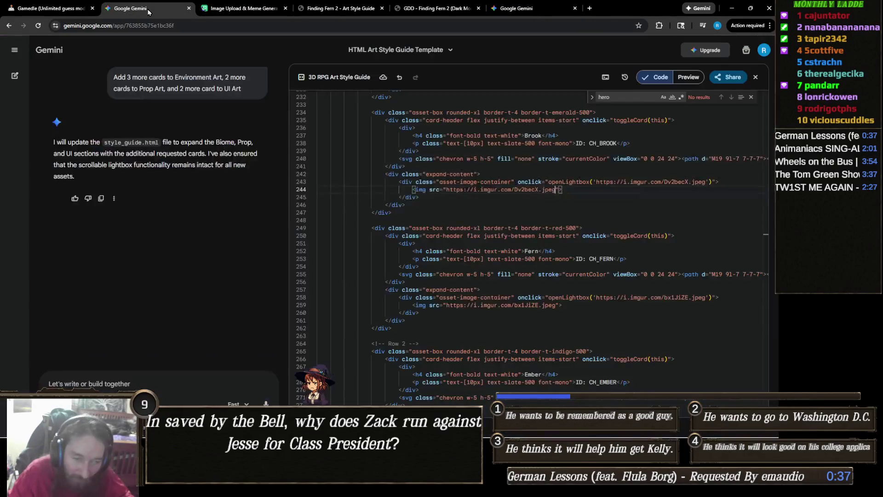
click(244, 8)
scroll(317, 224, down, 5)
scroll(316, 220, down, 15)
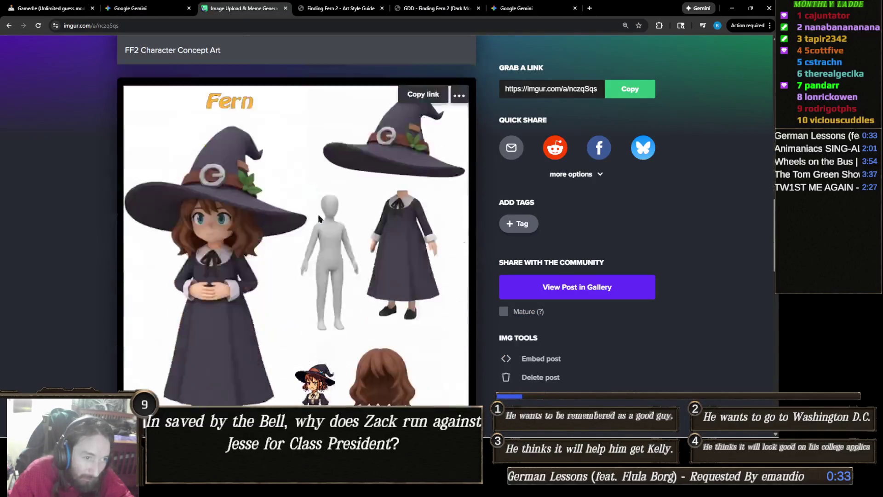
scroll(305, 220, up, 3)
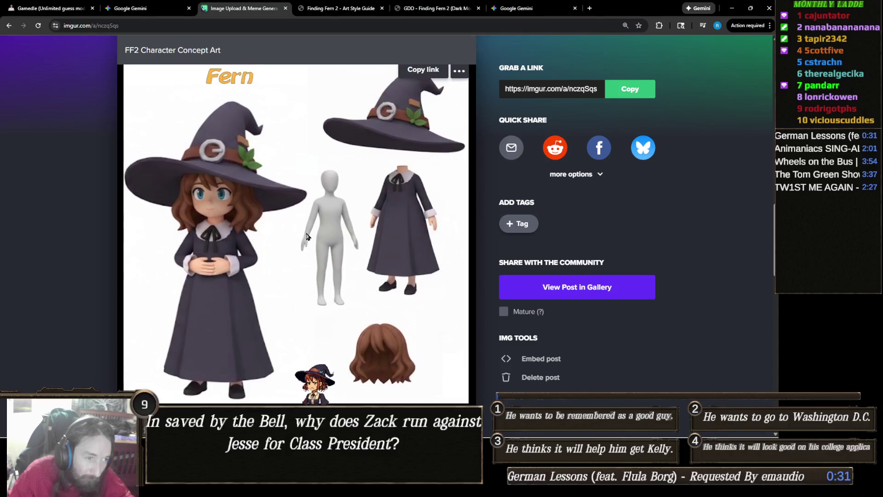
right_click(307, 235)
click(363, 277)
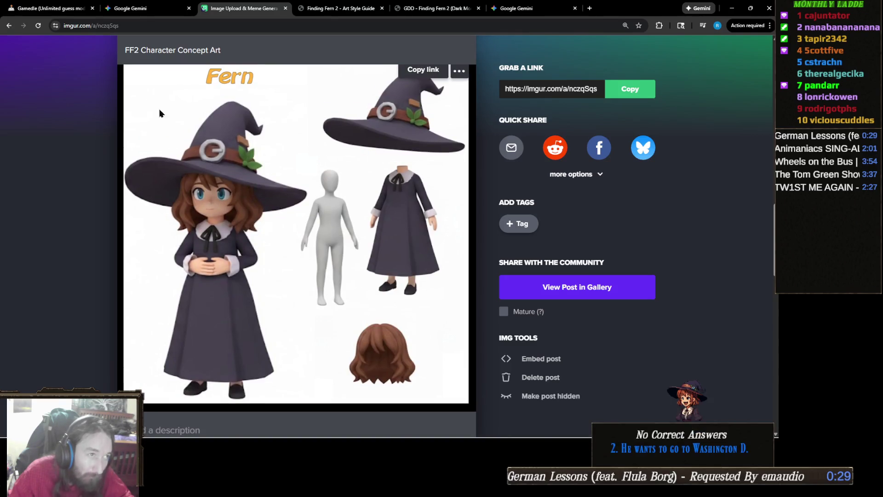
click(138, 8)
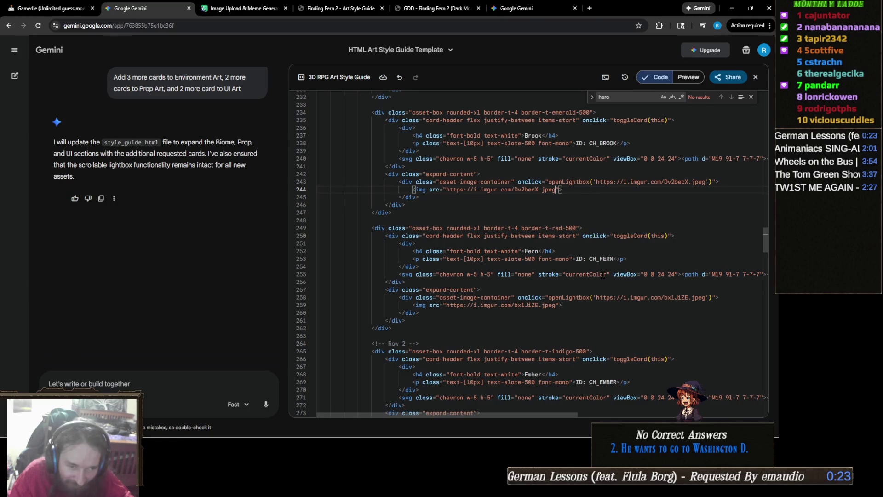
- Paste the JIR7ewP.jpeg link over Fern's old Imgur URL on line 258
drag(705, 297, 446, 306)
key(ctrl+v)
key(ctrl+v)
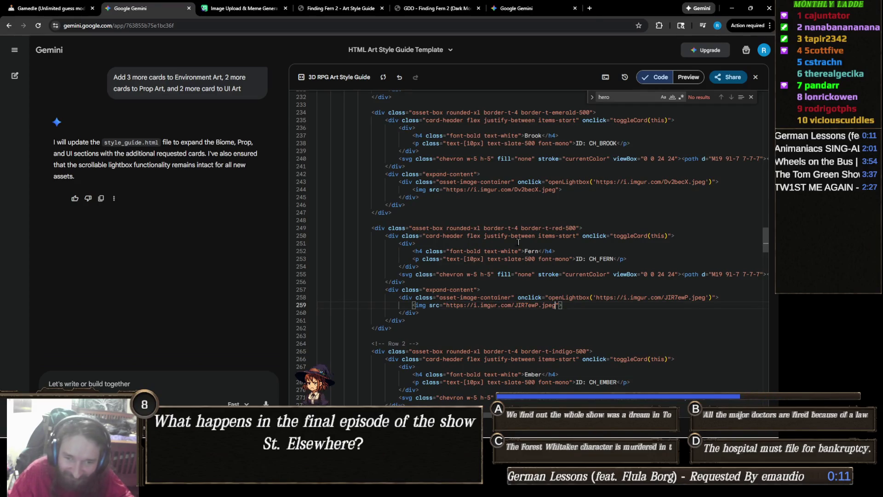
- Find the red-haired Ember image in the Imgur album and copy it
click(239, 9)
scroll(455, 225, down, 4)
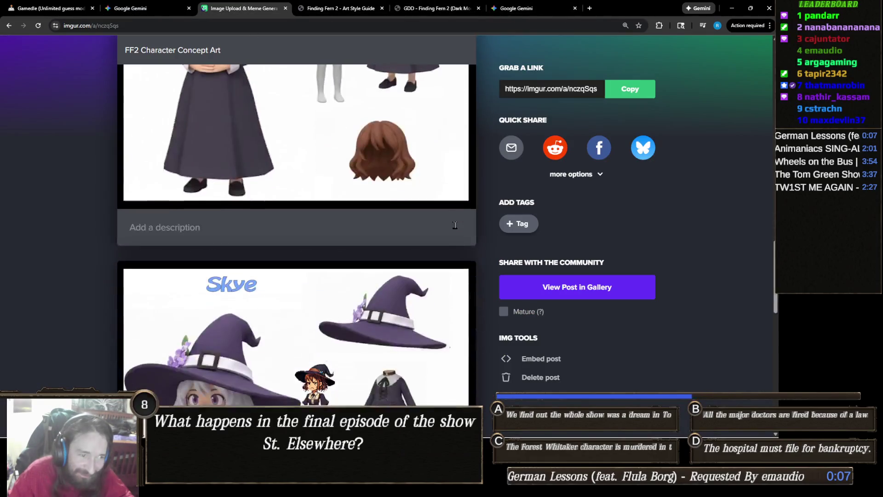
scroll(456, 222, down, 4)
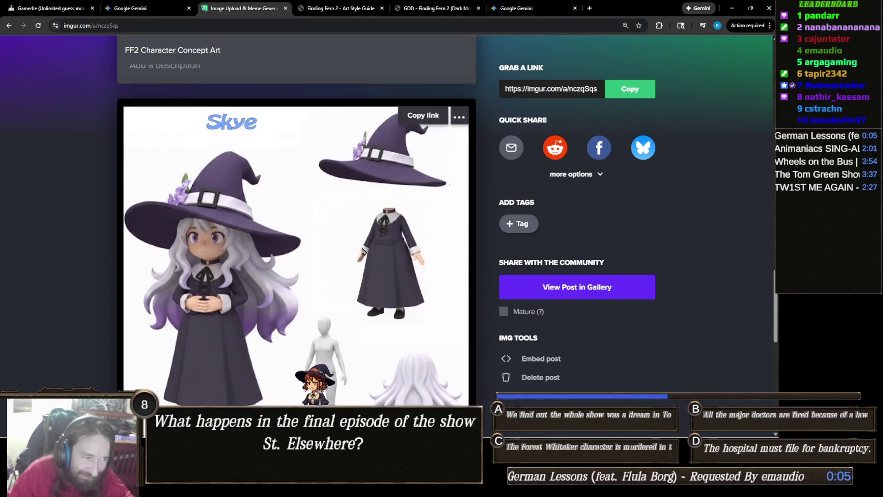
scroll(363, 237, up, 12)
scroll(364, 237, up, 3)
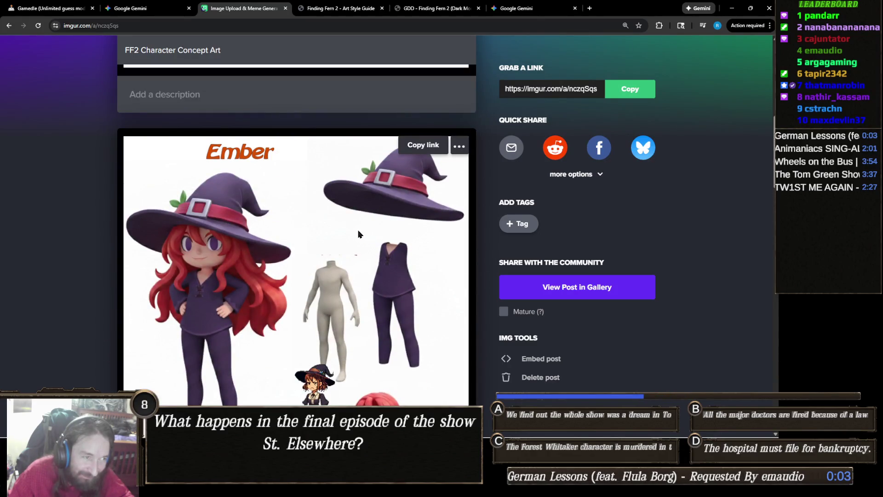
scroll(359, 234, down, 1)
right_click(313, 225)
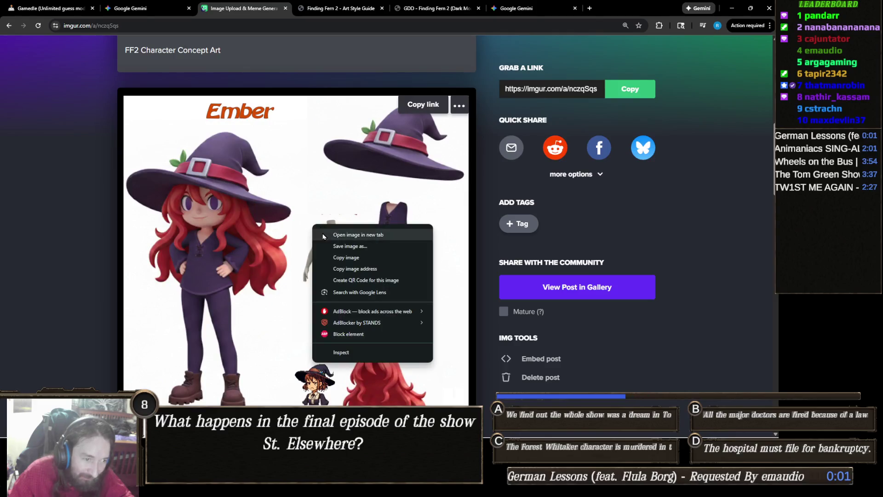
click(391, 262)
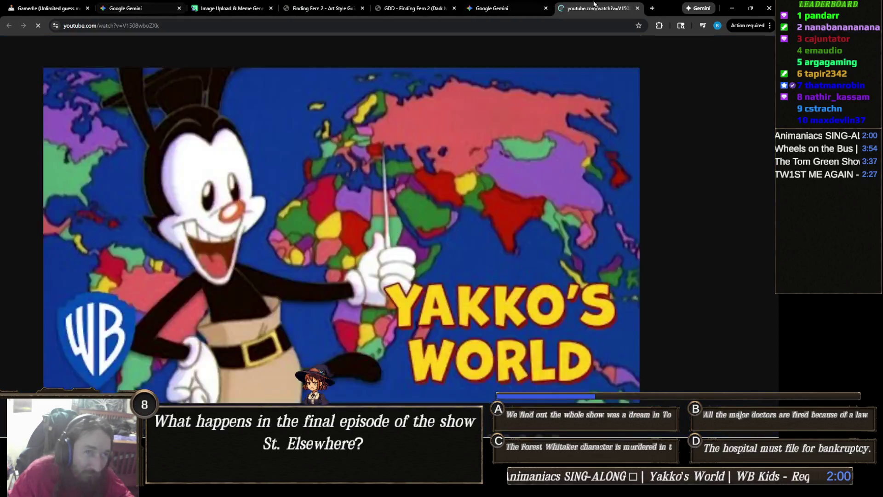
- Close the YouTube tab and reopen the Gemini chat holding the style guide code
key(ctrl+w)
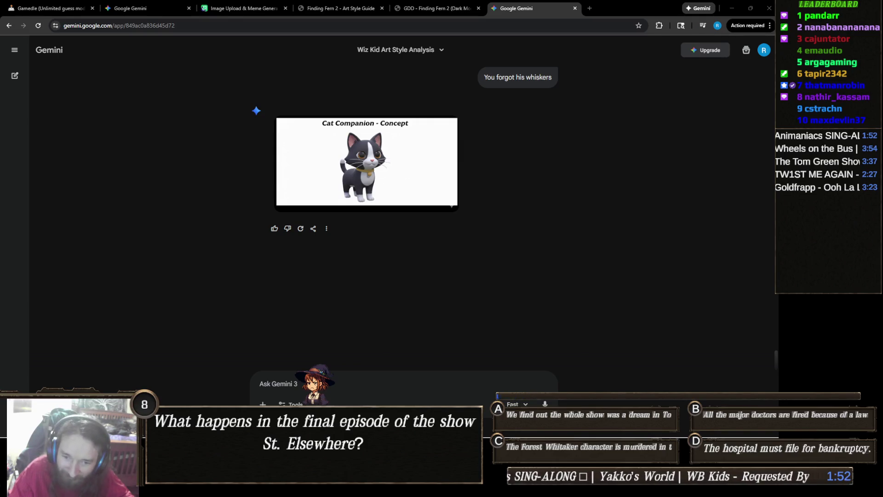
mouse_move(300, 437)
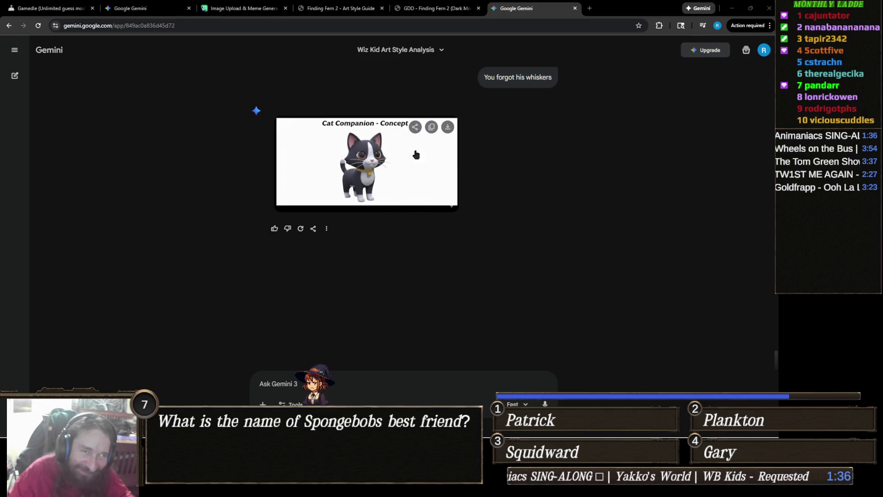
click(159, 9)
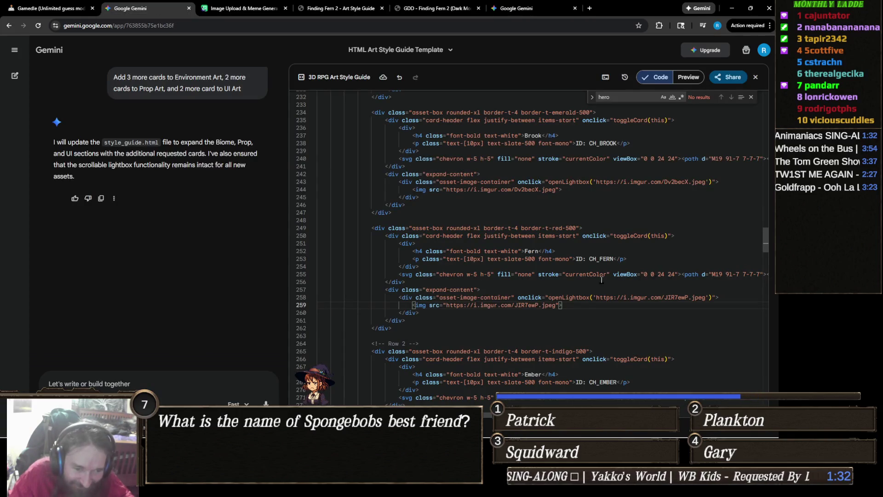
- Replace the Ember card's old lightbox link with the copied Imgur link
scroll(624, 288, down, 3)
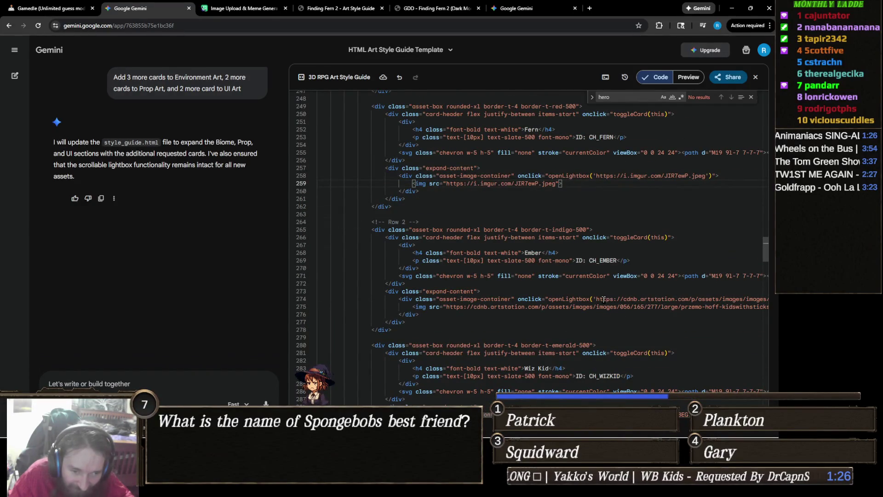
drag(596, 300, 763, 300)
key(Delete)
key(Delete)
key(Delete)
key(Delete)
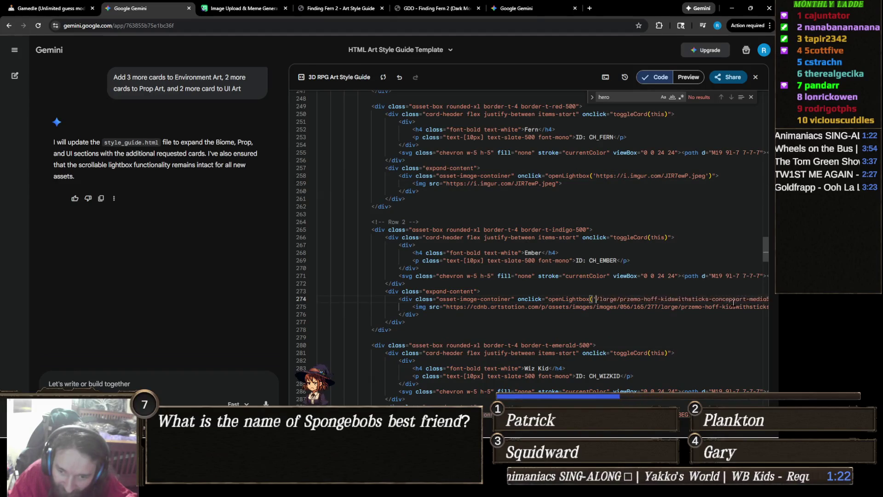
key(Delete)
key(Delete)
key(Delete)
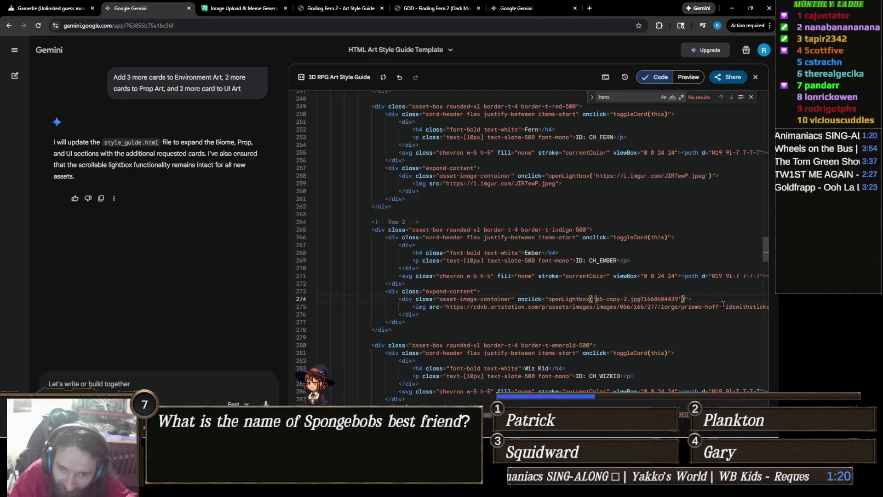
key(Delete)
key(Delete)
key(Delete)
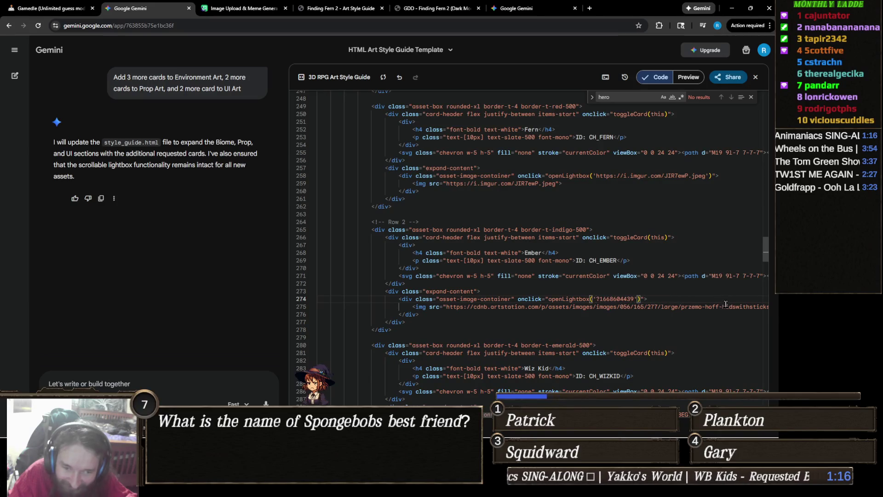
key(ctrl+v)
- Fix the wrongly pasted link on line 274 so the lightbox uses the Imgur Ember link
key(End)
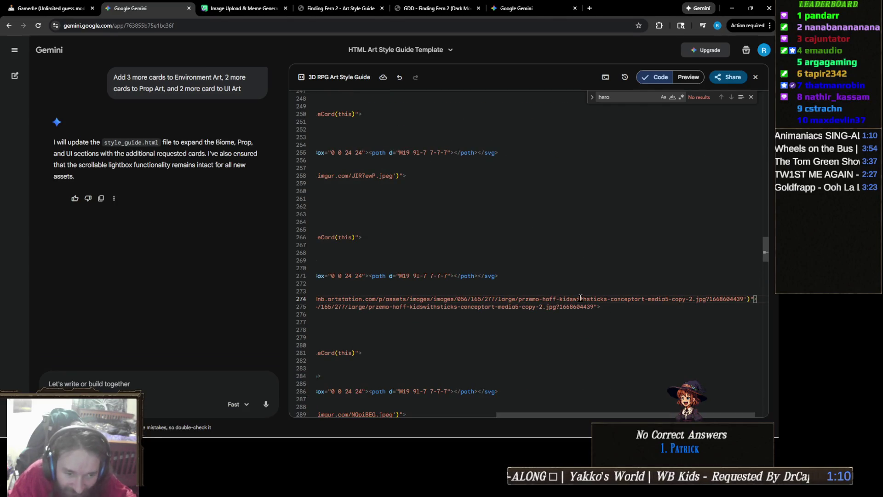
drag(581, 299, 347, 292)
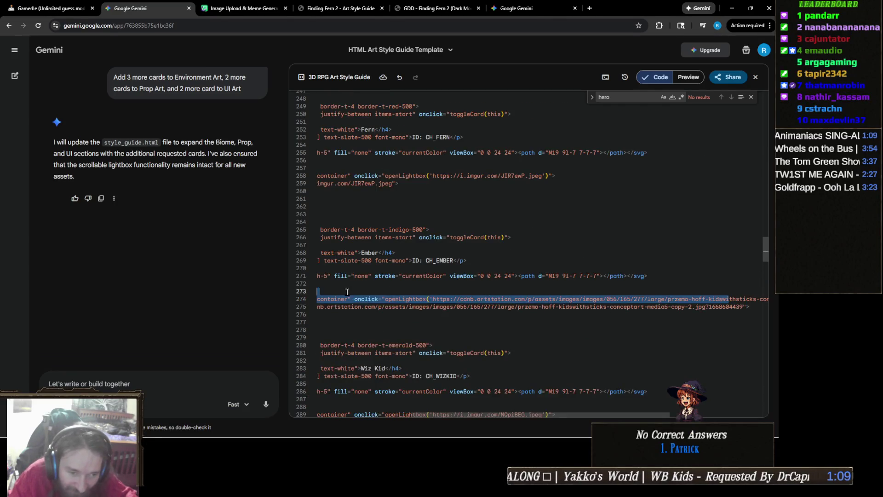
click(578, 299)
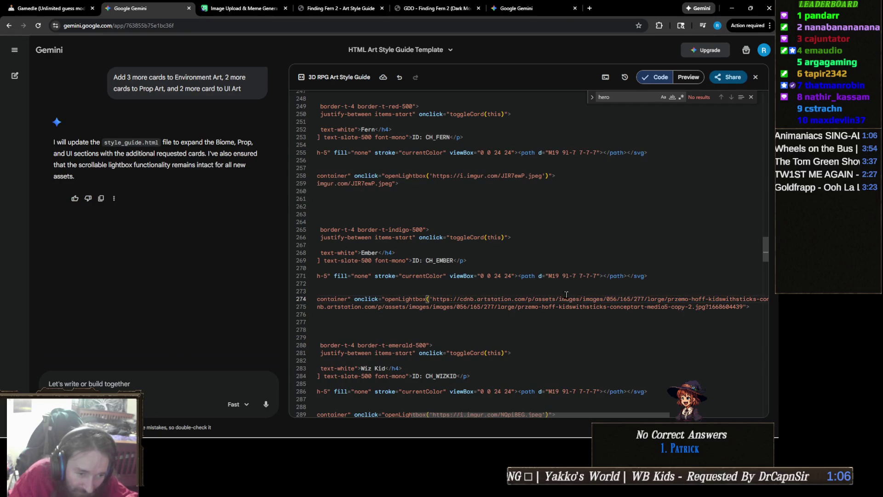
key(Delete)
key(Delete)
key(Delete)
key(Delete)
key(Delete)
key(Delete)
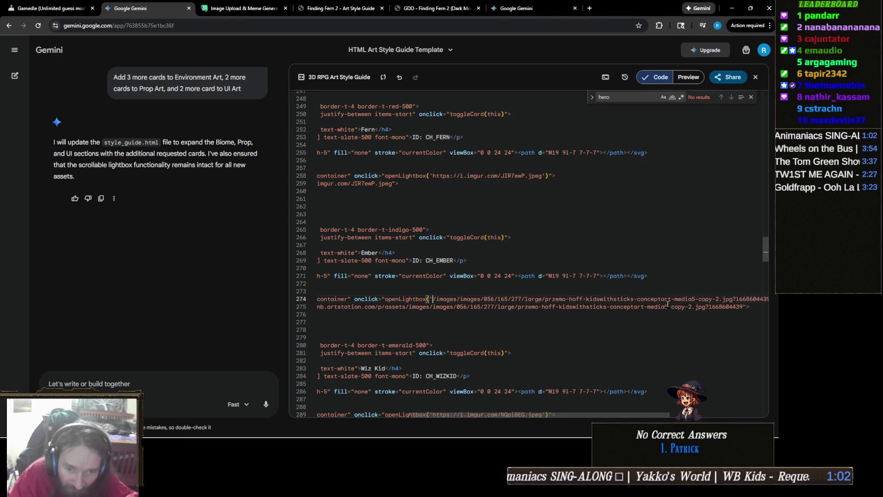
click(696, 299)
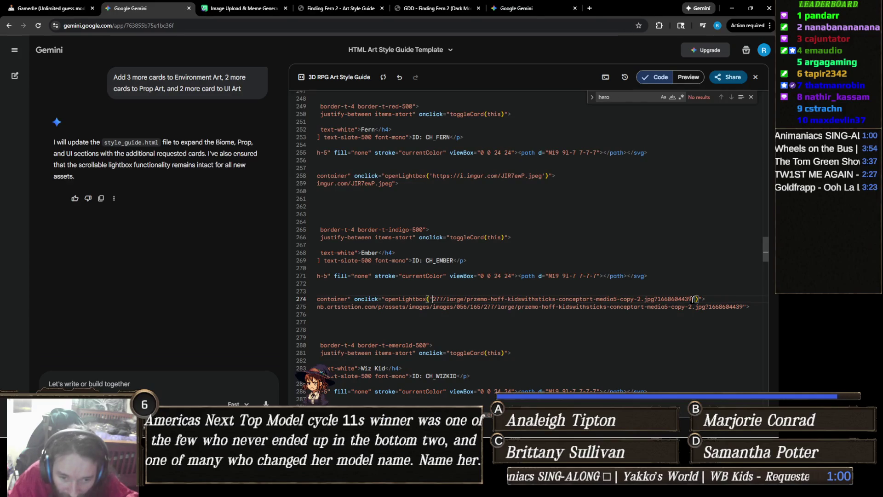
shift+click(692, 299)
key(ctrl+v)
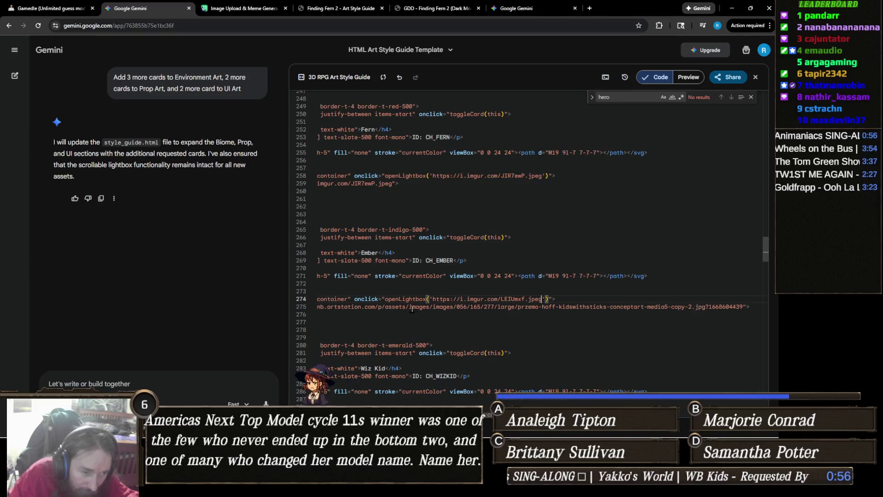
drag(342, 307, 313, 307)
key(Escape)
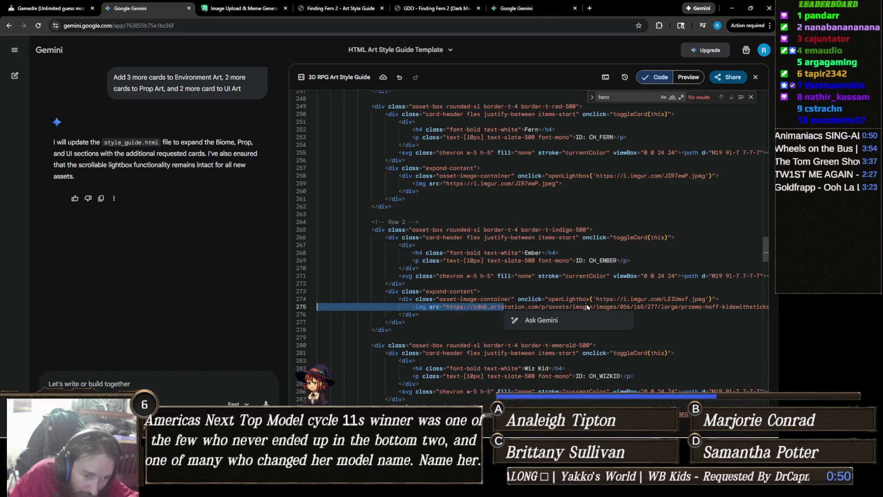
key(Tab)
key(Up)
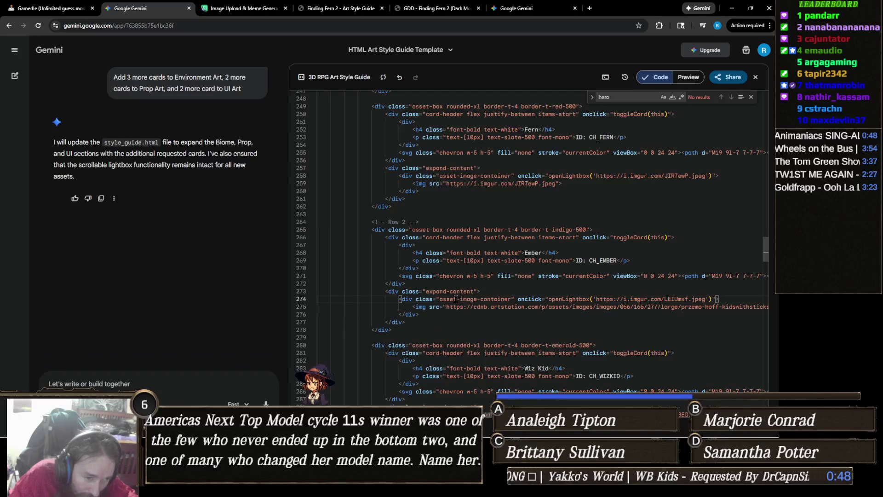
- Replace the old ArtStation image source on line 275 with the Imgur Ember link
drag(446, 307, 707, 309)
key(BackSpace)
key(Delete)
key(Delete)
key(Delete)
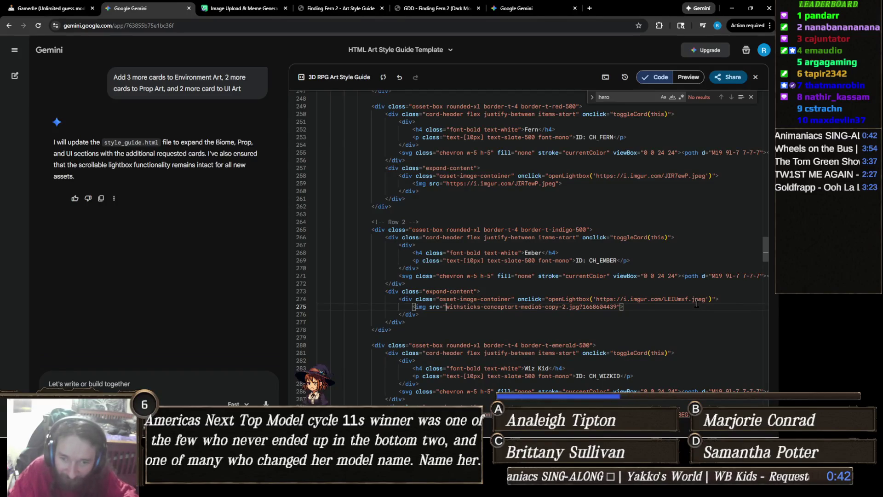
key(Delete)
key(Delete)
key(Delete)
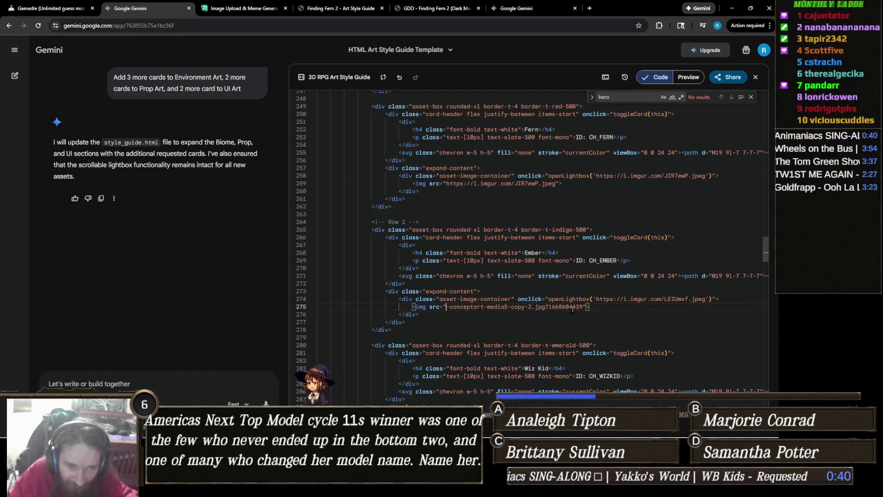
shift+click(583, 307)
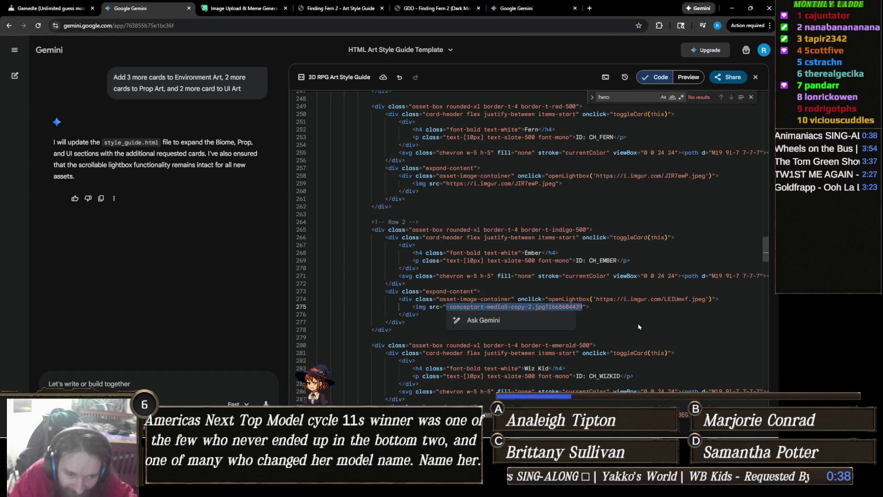
key(ctrl+v)
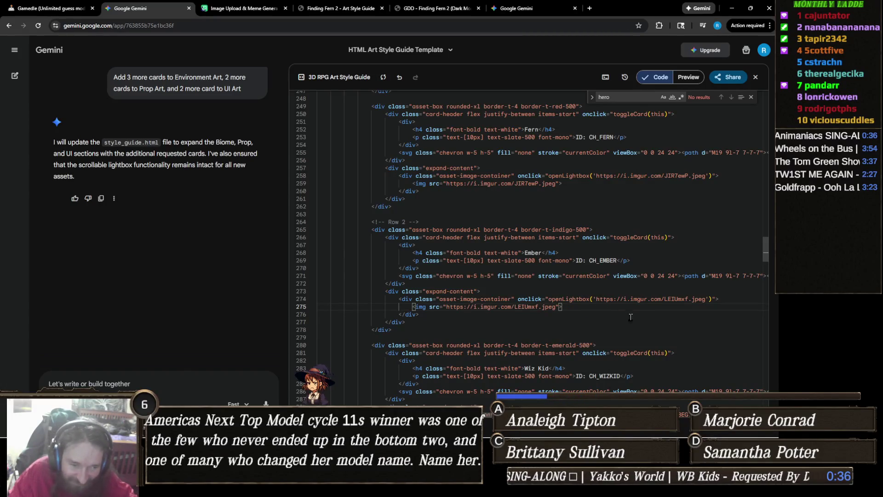
- Scroll past the Wiz Kid and Momo cards and open the Imgur FF2 Character Concept Art album
key(alt+Tab)
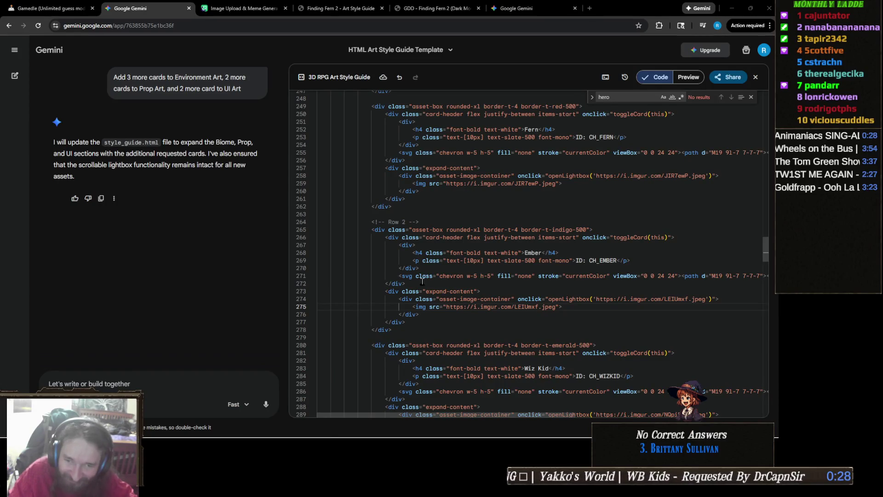
scroll(567, 305, down, 2)
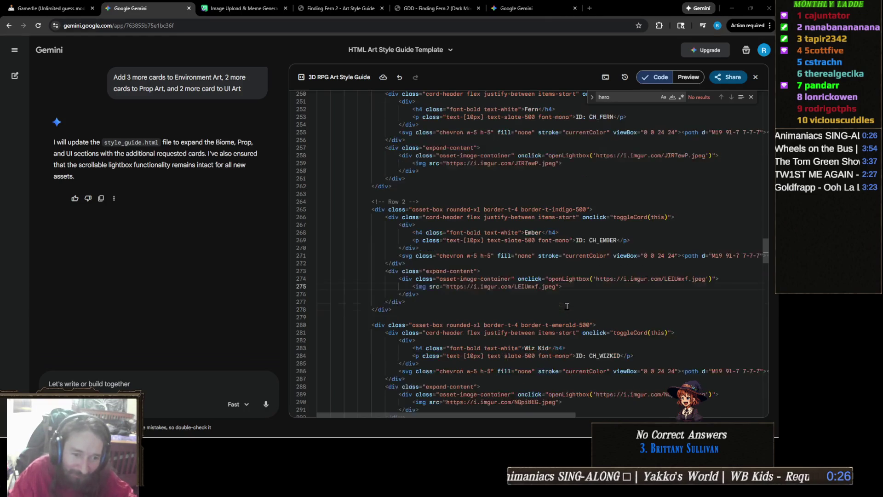
scroll(567, 306, down, 2)
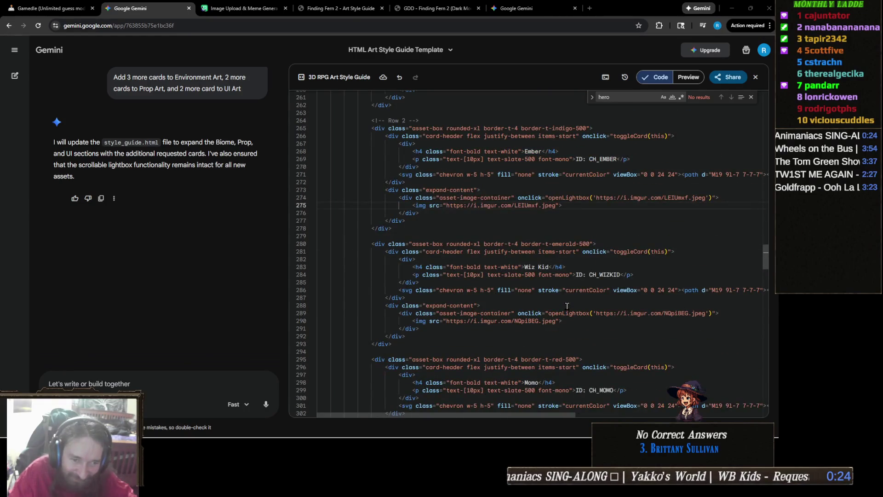
scroll(567, 306, down, 1)
scroll(568, 306, down, 2)
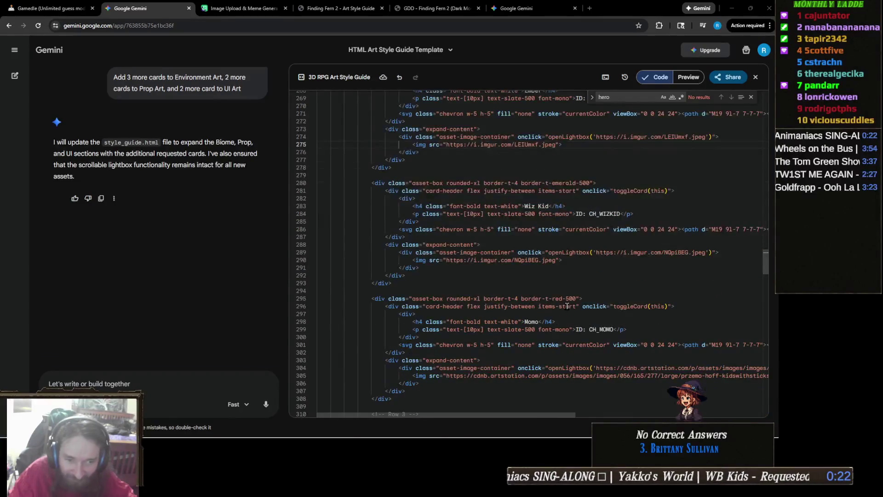
scroll(568, 306, down, 2)
scroll(567, 306, down, 1)
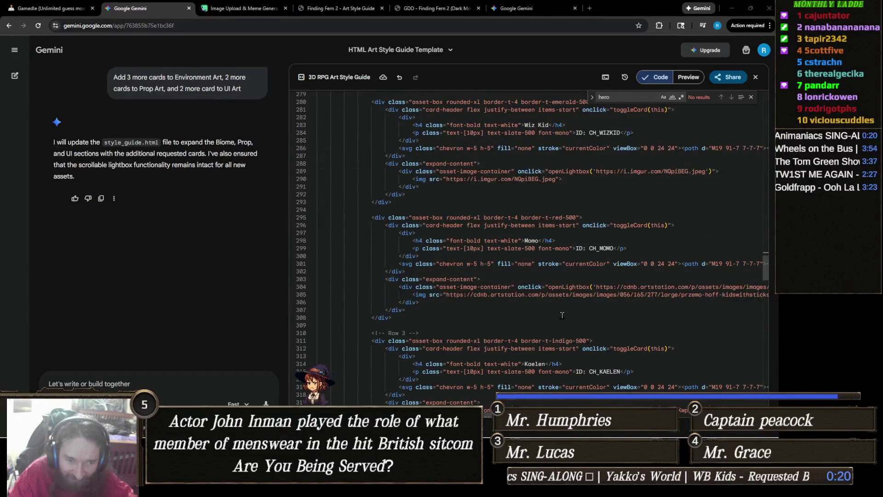
scroll(562, 315, down, 1)
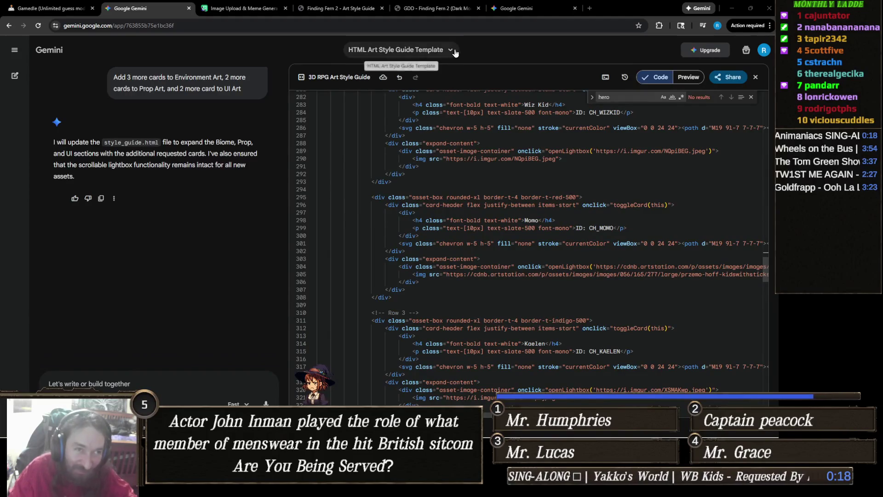
mouse_move(523, 12)
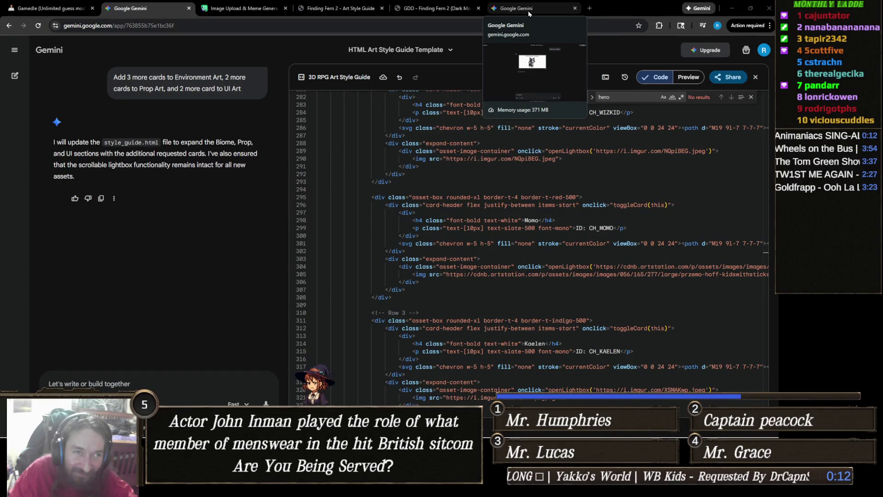
click(242, 8)
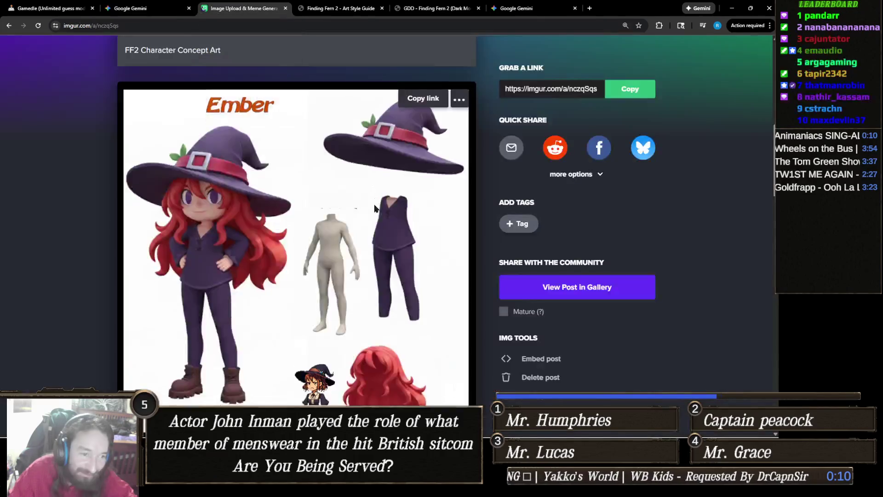
- Copy the image address of the Momo cat concept image on Imgur
scroll(380, 201, down, 5)
right_click(336, 183)
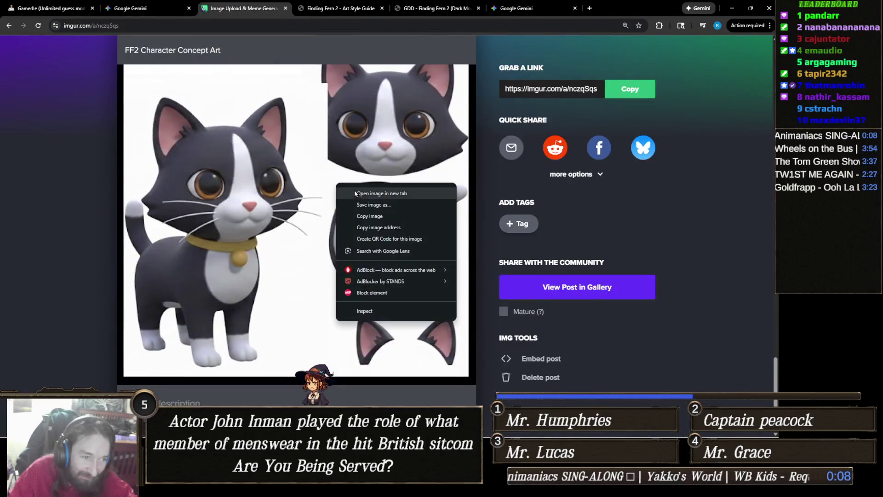
click(404, 226)
- Return to Gemini's style guide code after closing a stray YouTube tab, and select line 304's ArtStation link
click(138, 8)
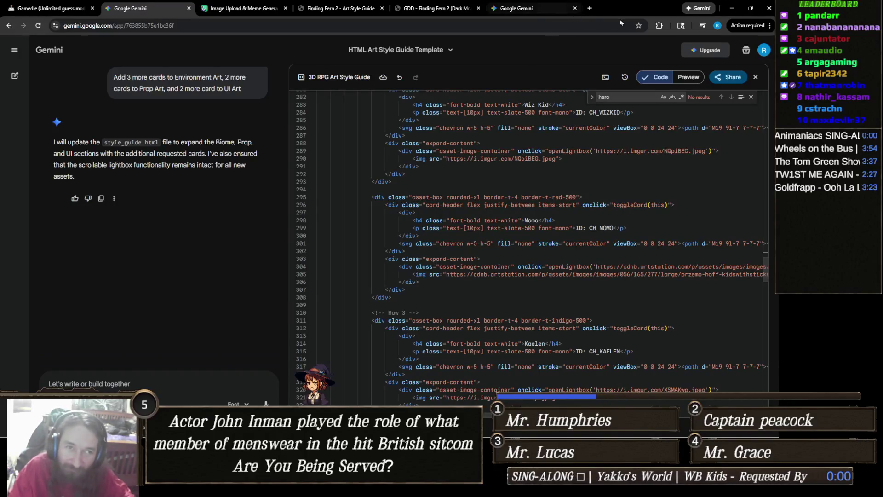
key(ctrl+w)
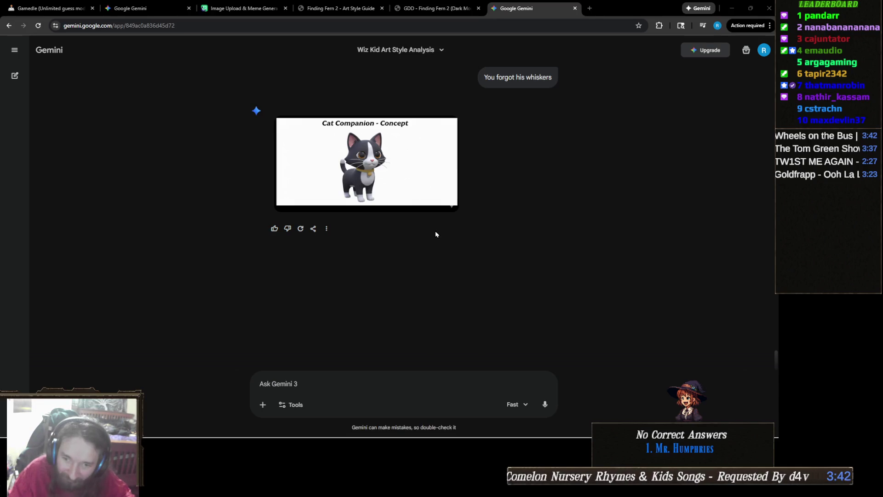
mouse_move(435, 214)
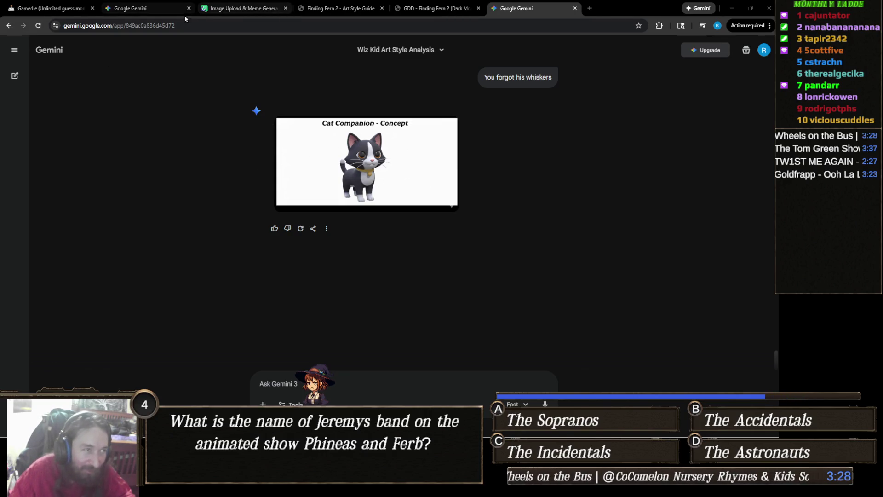
click(225, 8)
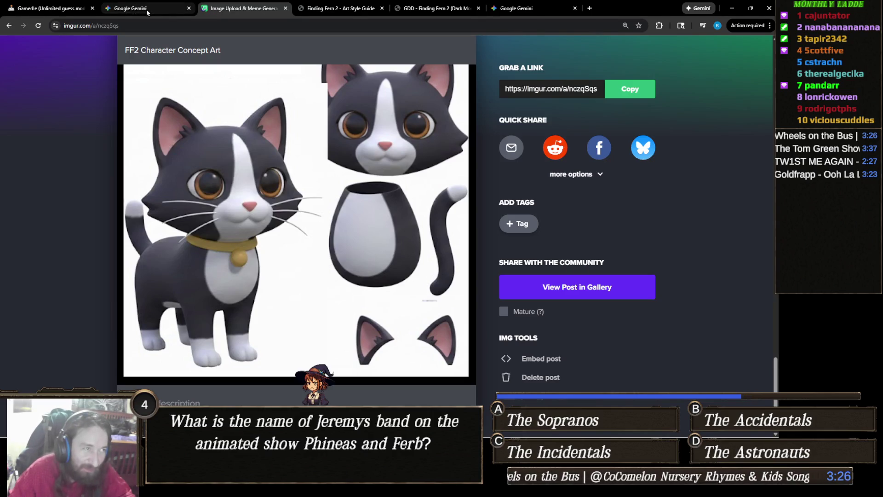
click(148, 10)
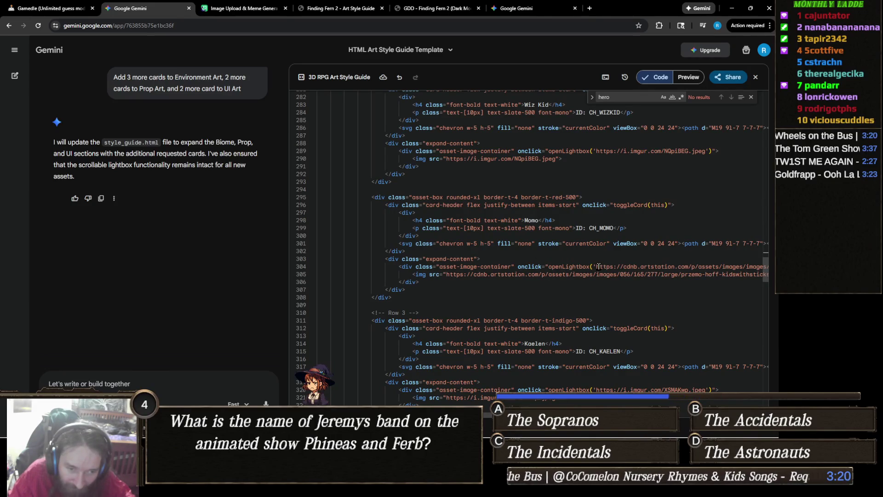
drag(597, 266, 706, 267)
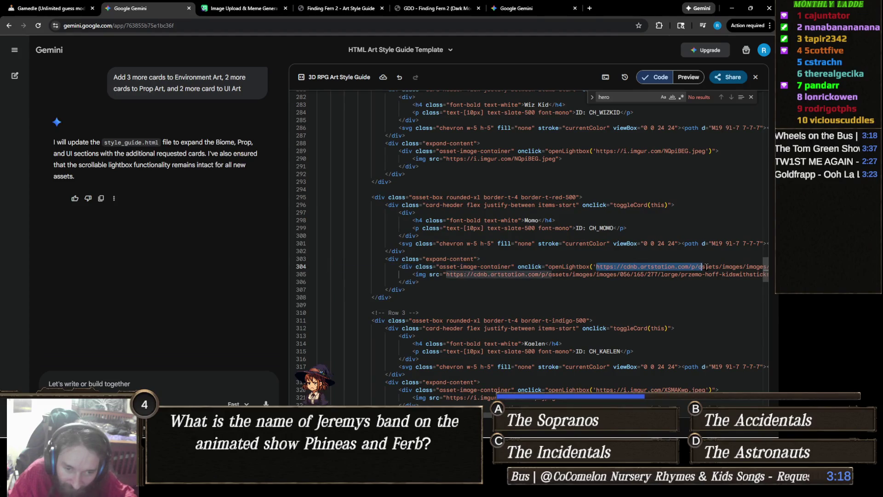
- Replace the ArtStation links on lines 304 and 305 with the Imgur cat image link
key(Delete)
key(Delete)
key(Delete)
key(Delete)
key(Delete)
key(Delete)
key(Right)
shift+click(710, 267)
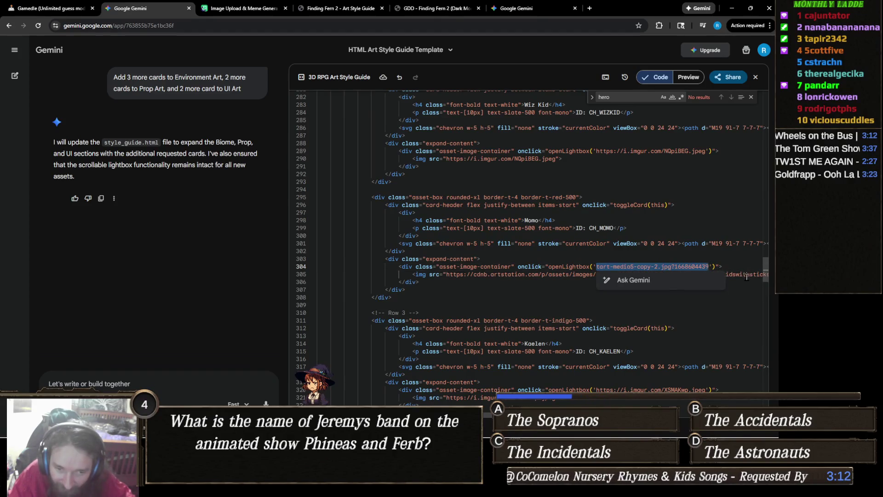
key(ctrl+v)
key(Left)
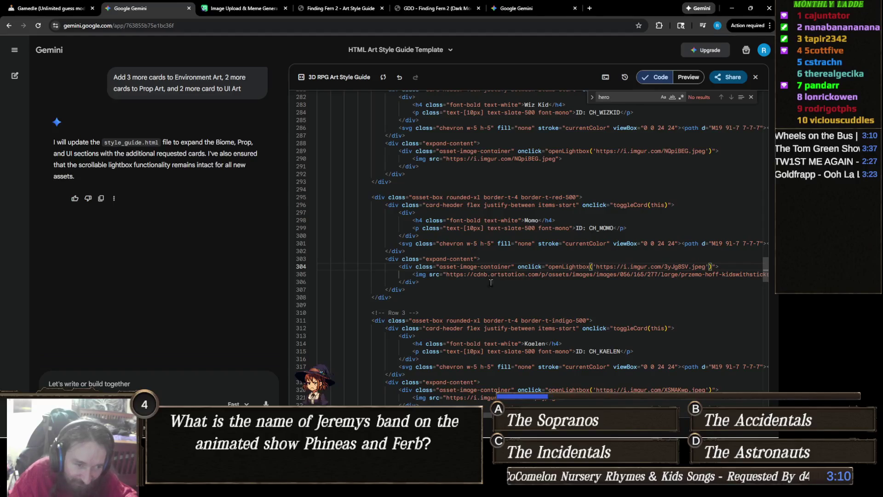
click(446, 274)
key(Delete)
key(Delete)
key(Delete)
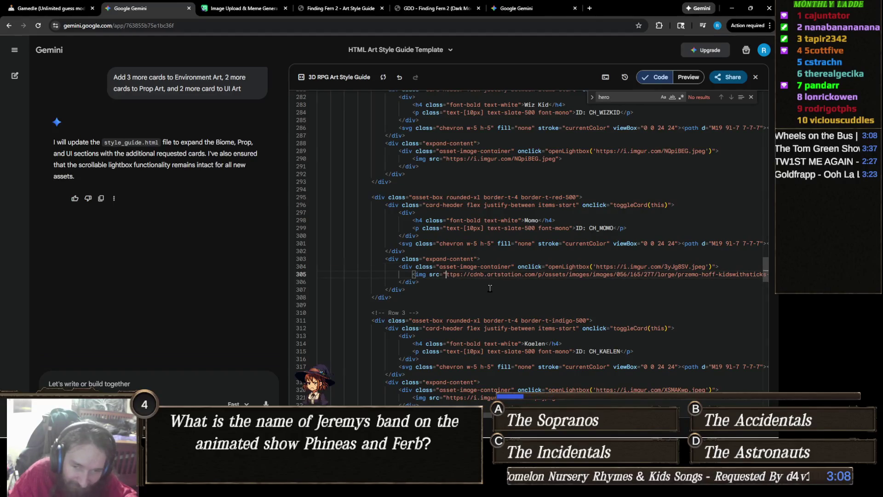
key(Delete)
key(Delete)
key(Delete)
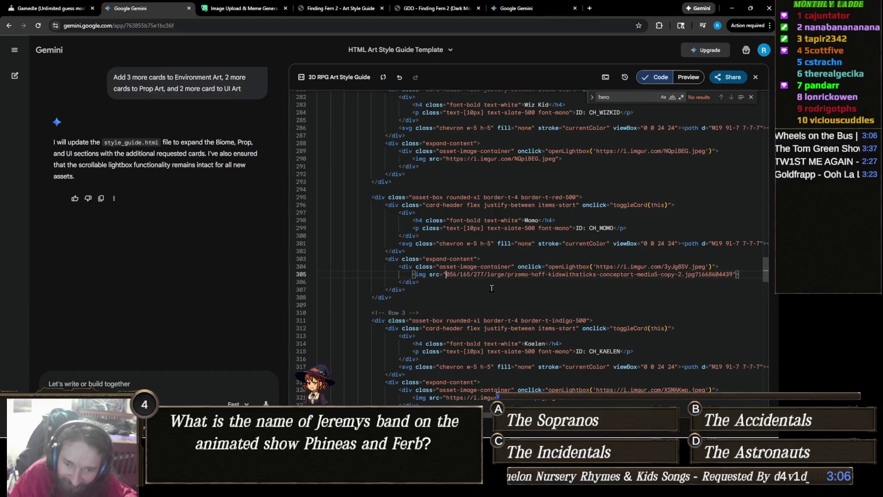
key(Delete)
key(Delete)
key(Delete)
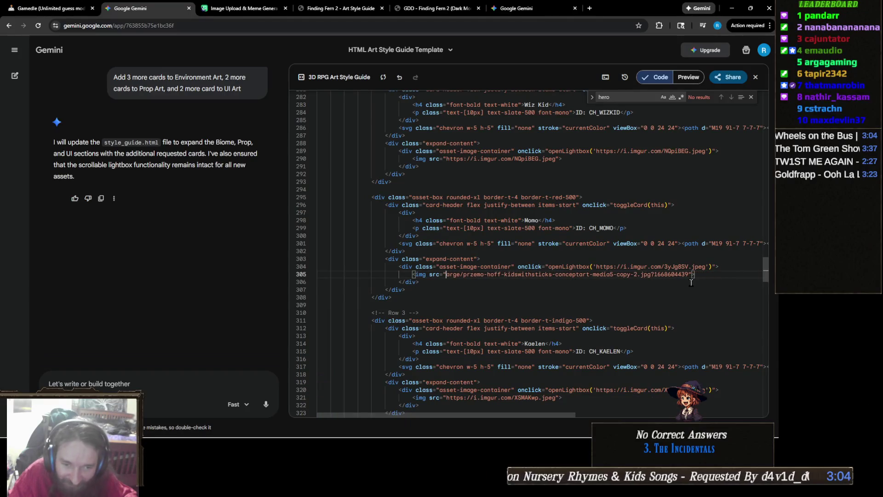
shift+click(688, 273)
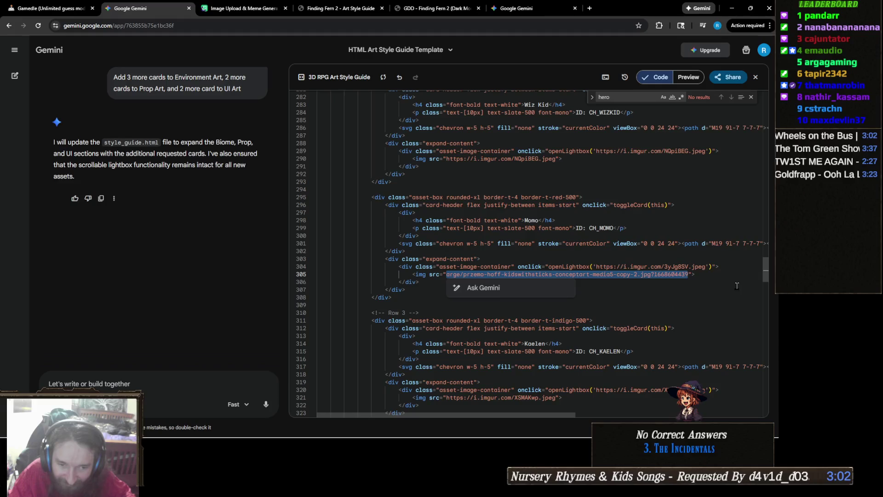
key(ctrl+v)
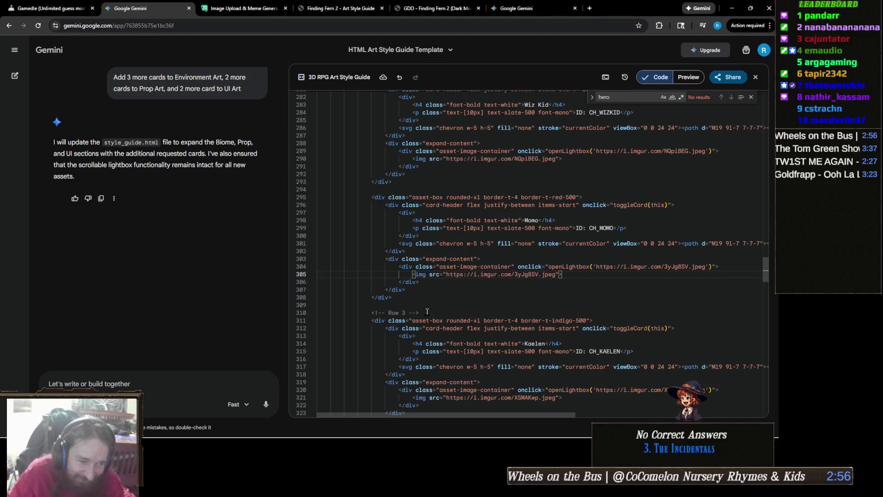
- Rename the Kaelen card to Ren with ID CH_REN and show the rendered preview
click(427, 312)
scroll(427, 312, down, 1)
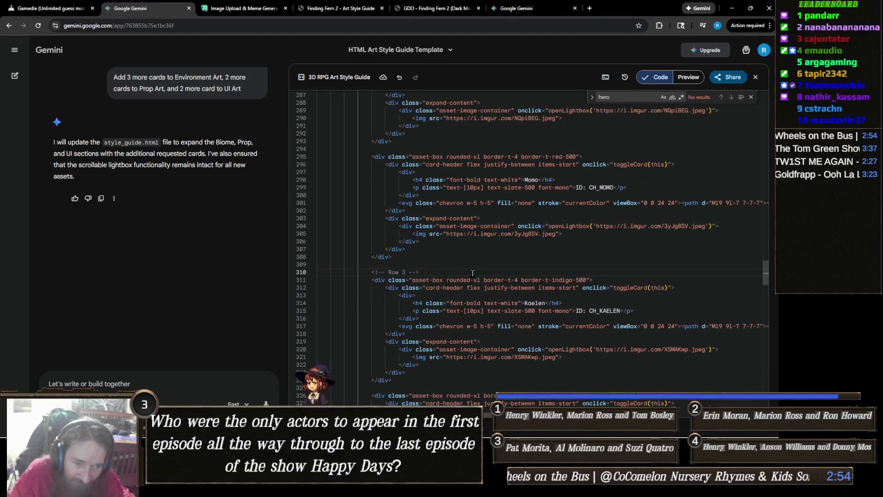
scroll(473, 273, down, 2)
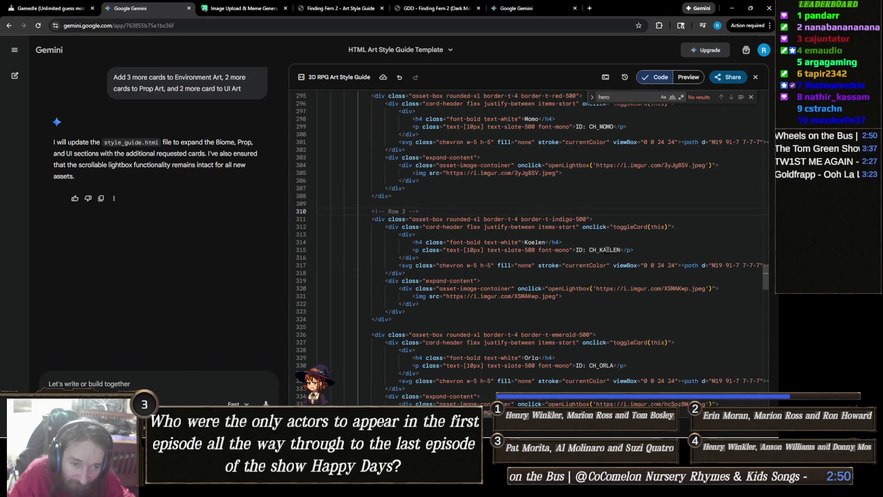
double_click(532, 243)
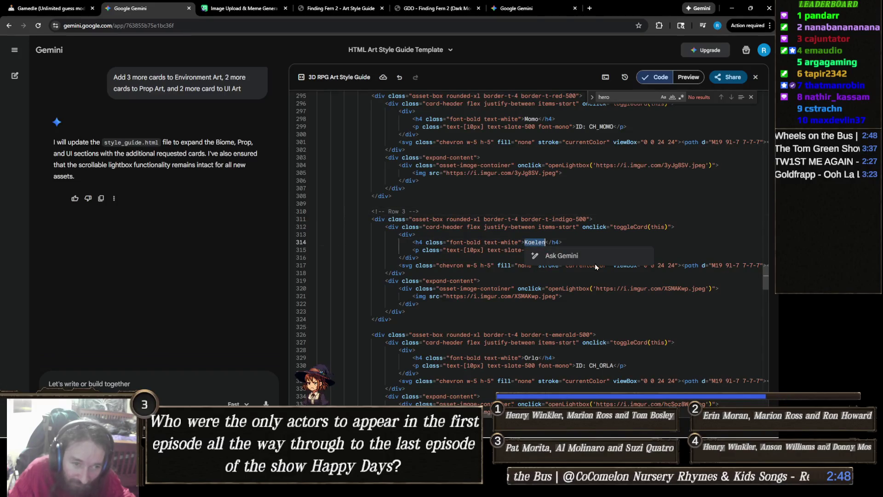
text(Ren)
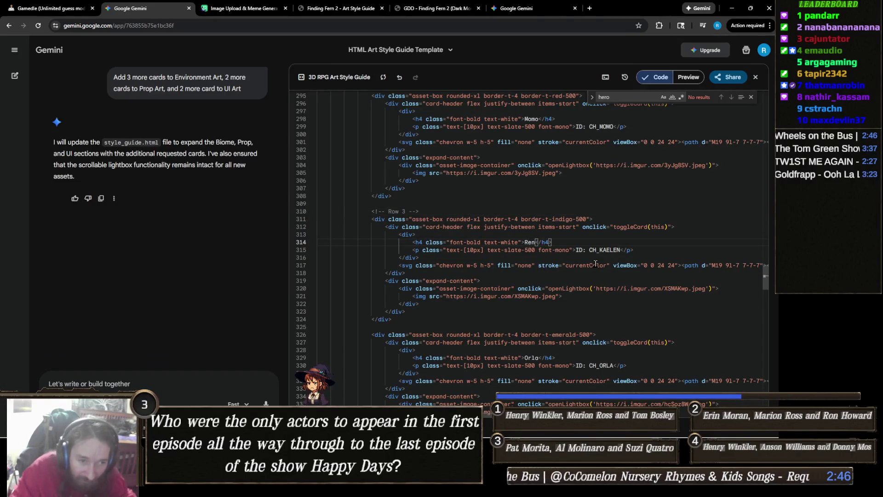
drag(621, 250, 599, 250)
text(REN)
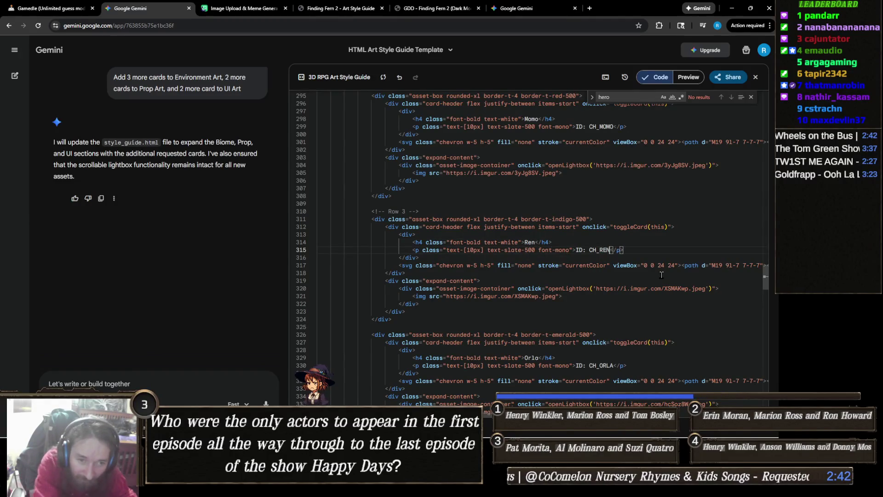
click(564, 265)
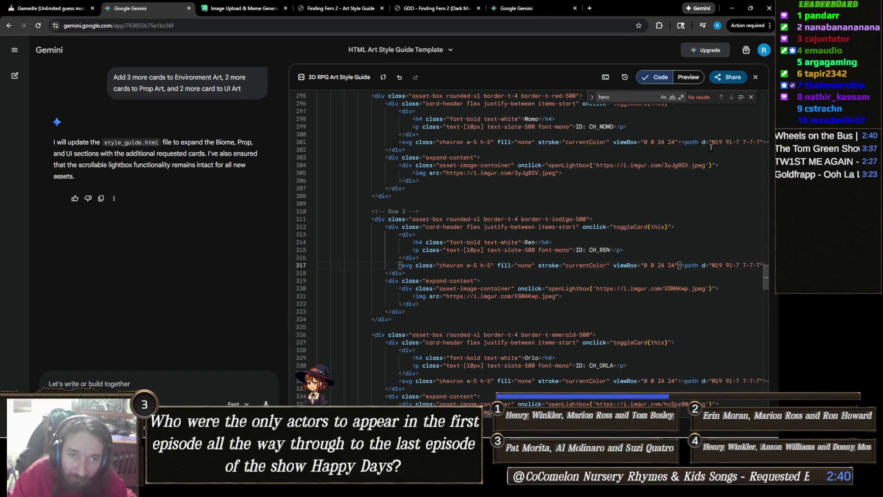
click(689, 77)
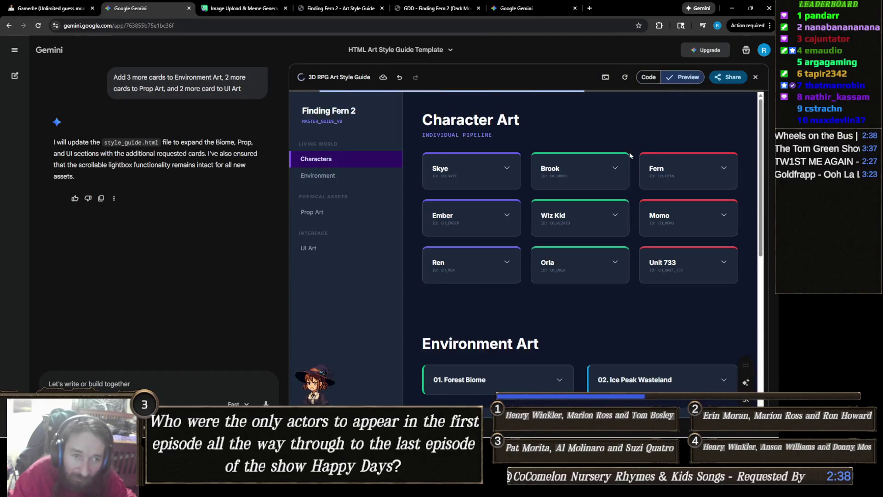
- Expand the Skye card and copy the style guide's full code from Gemini
click(494, 167)
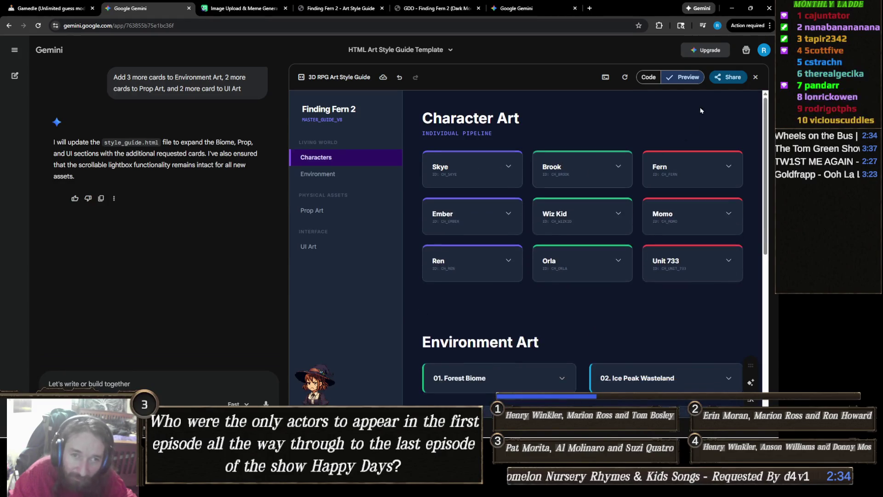
click(728, 84)
click(736, 112)
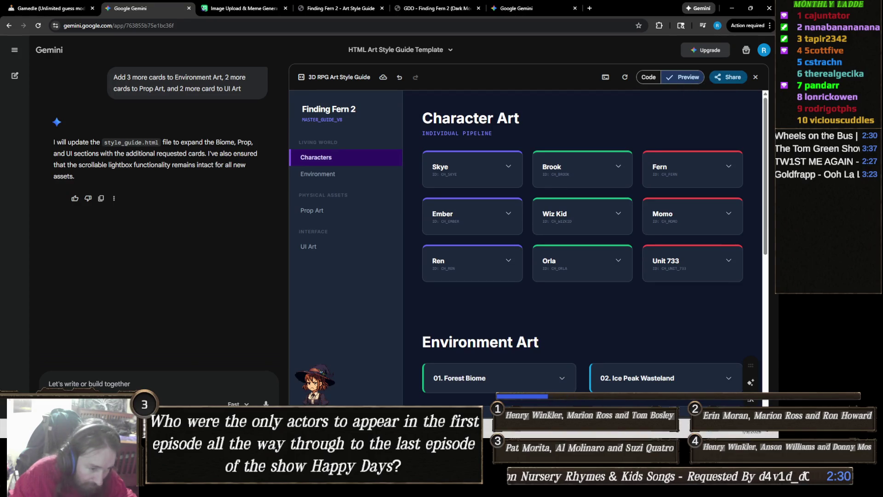
- Paste the copied code over everything in Notepad's FF2ASG file, then return to Gemini
click(368, 489)
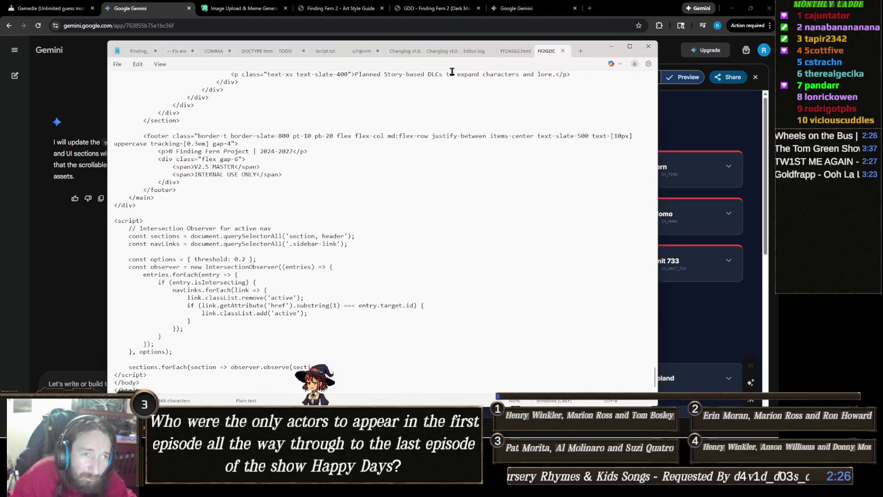
click(506, 51)
key(ctrl+a)
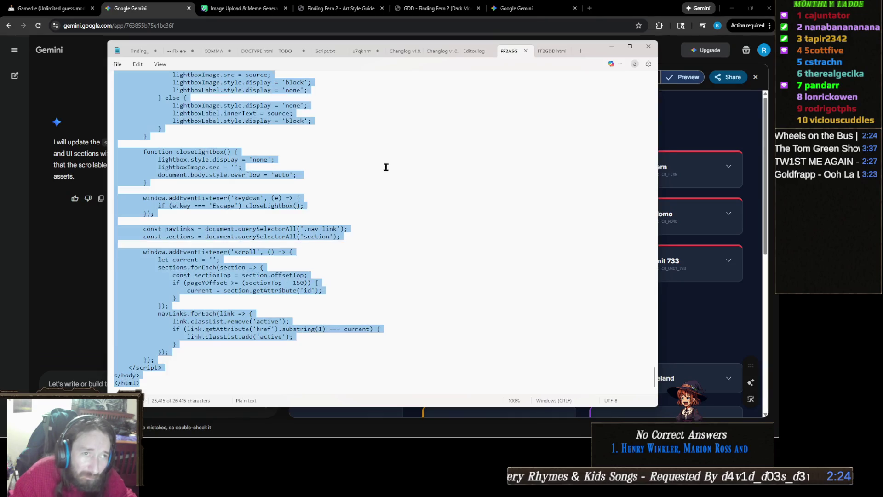
key(ctrl+v)
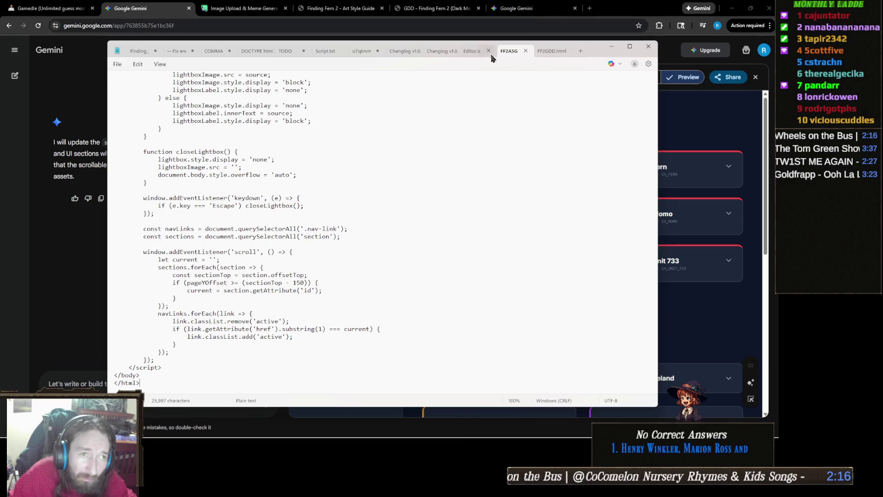
click(475, 53)
click(511, 53)
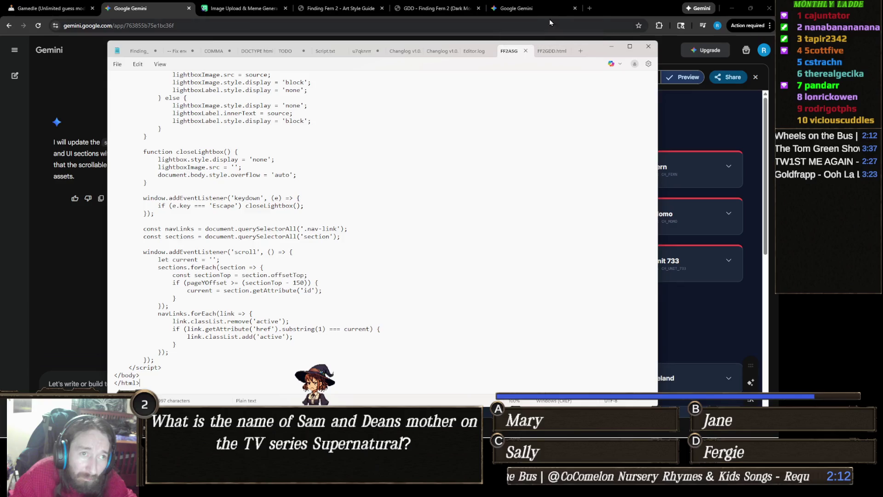
click(601, 24)
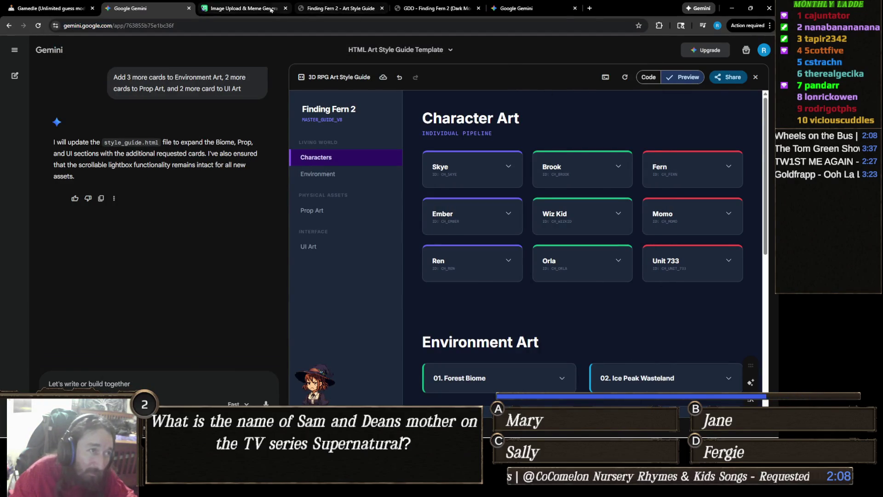
- Open the Art Style Guide page and expand the Skye, Brook, Fern, Ember, Wiz Kid and Momo cards
click(340, 7)
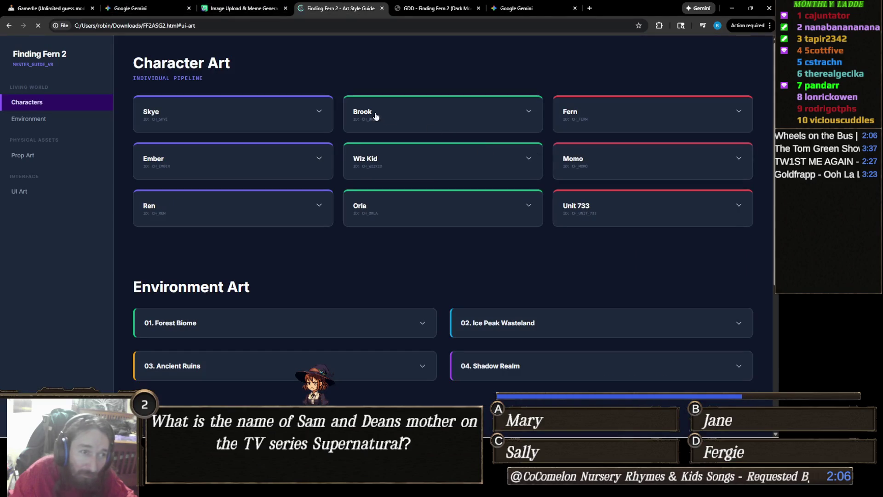
click(298, 115)
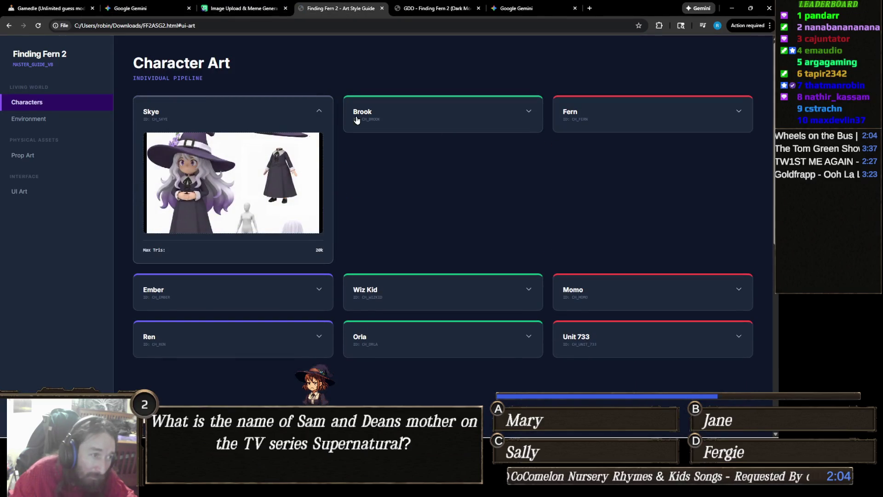
click(357, 120)
click(572, 128)
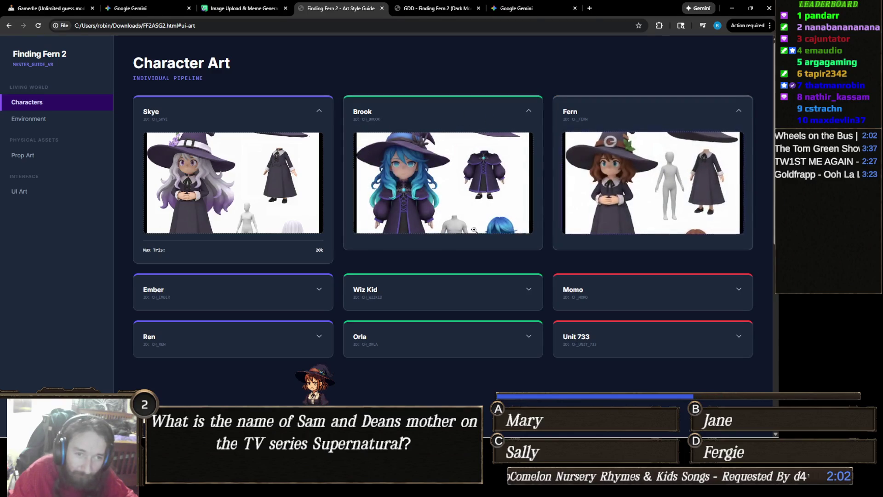
scroll(328, 251, down, 2)
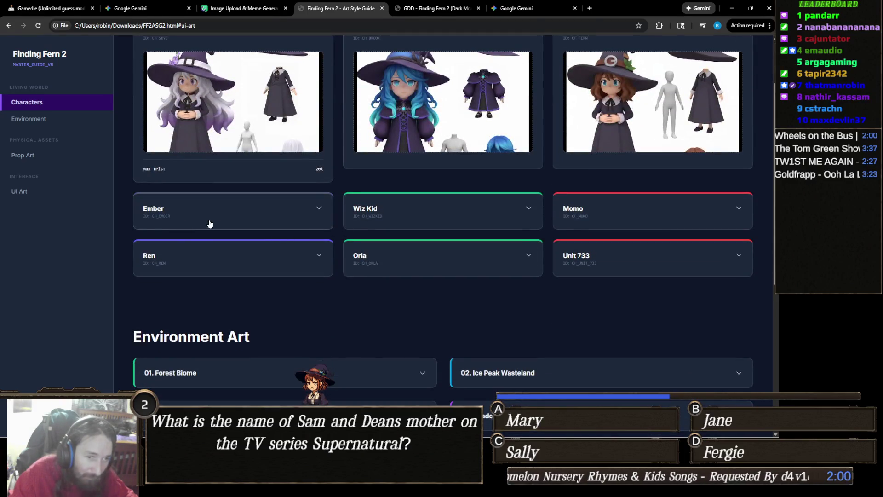
click(209, 222)
click(429, 223)
click(585, 225)
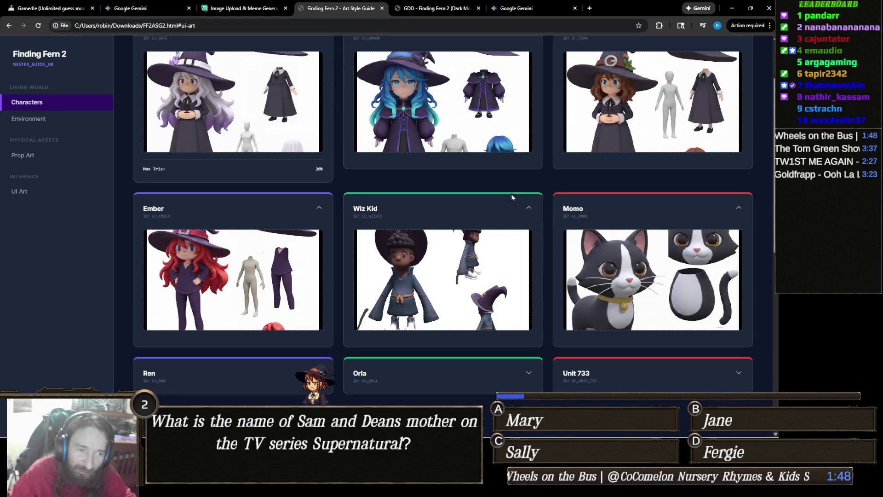
- Enlarge Skye's character sheet and browse through Brook, Fern and Ember in the lightbox
scroll(306, 231, up, 2)
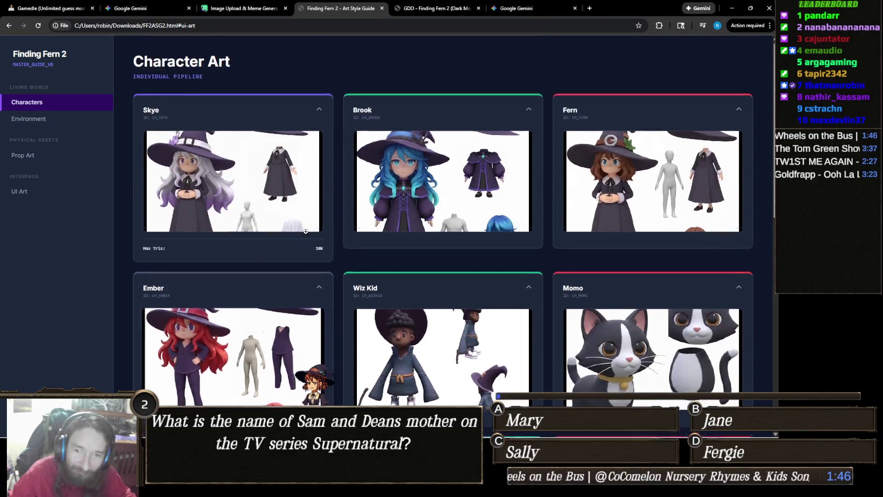
click(245, 201)
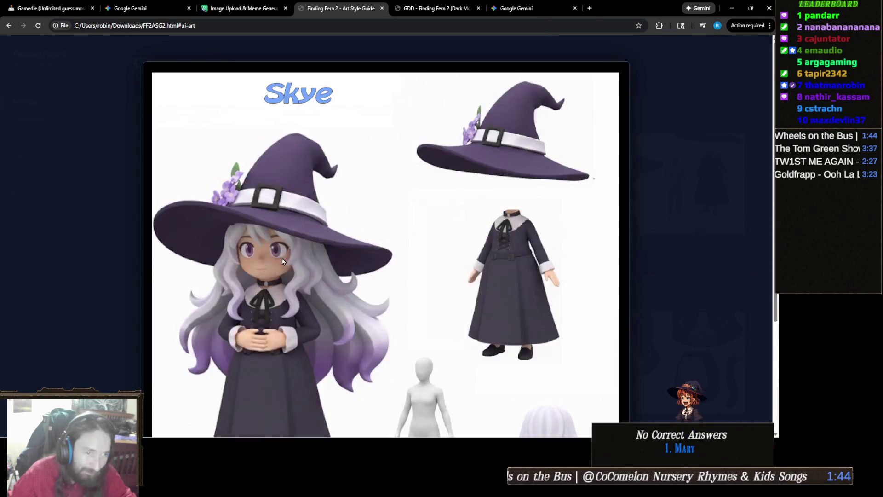
scroll(544, 268, down, 3)
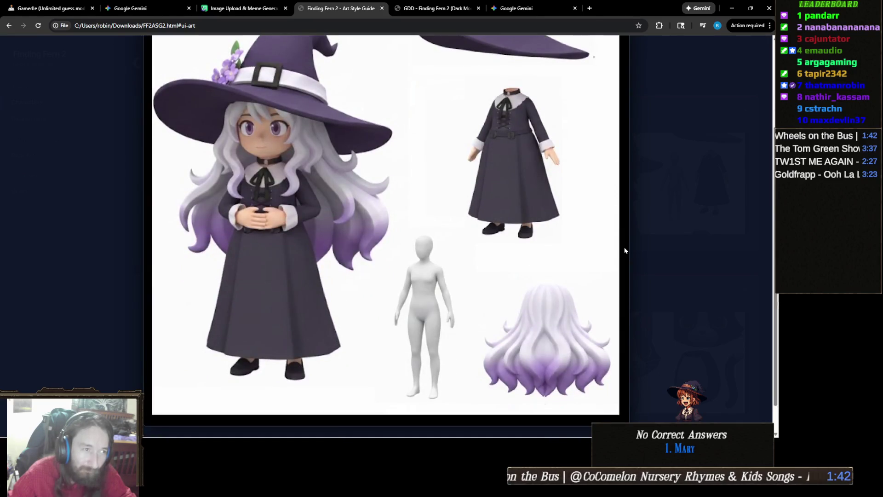
key(Right)
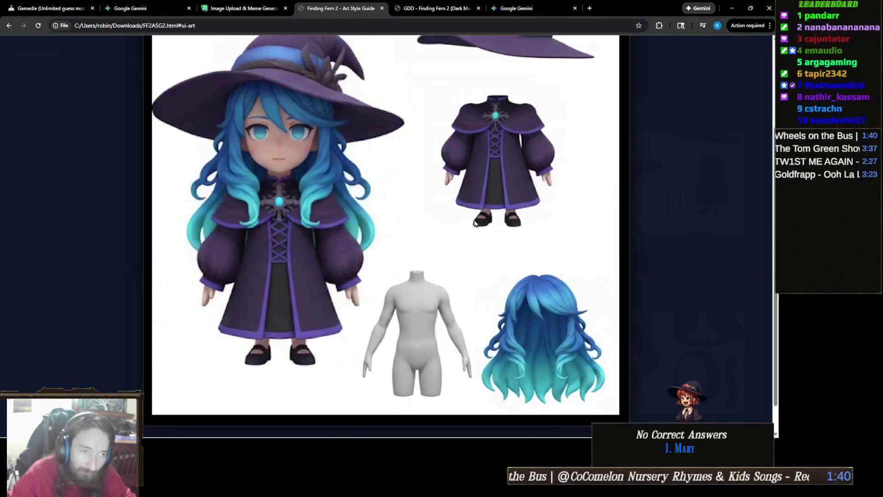
key(Right)
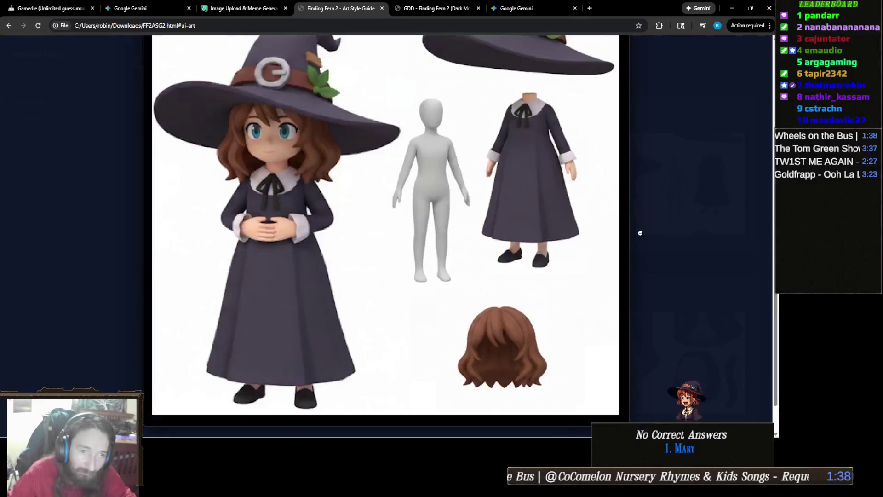
key(Right)
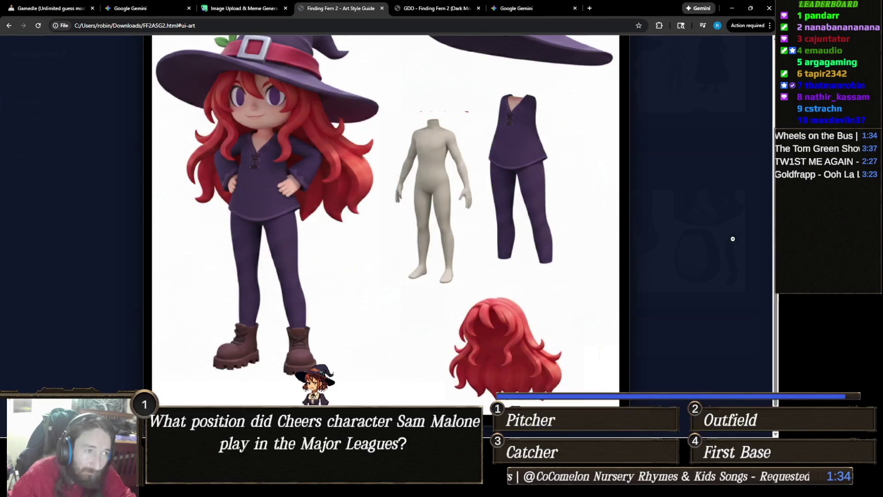
click(701, 244)
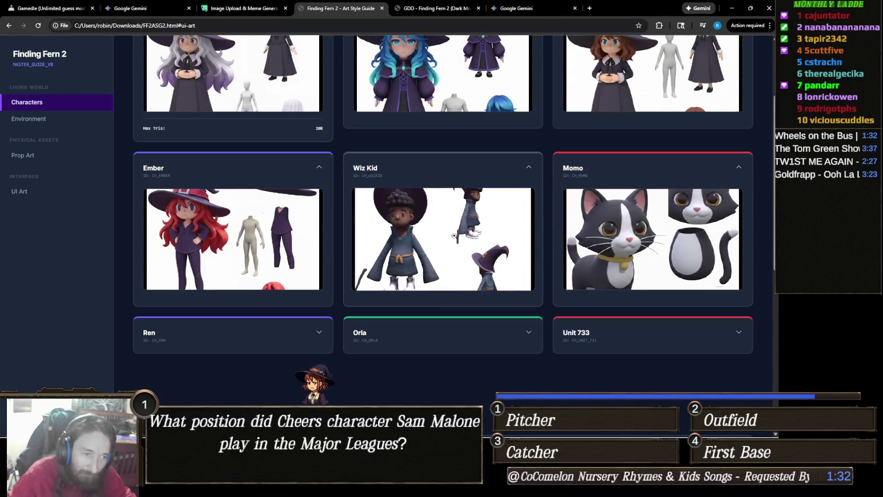
- Enlarge and close the Wiz Kid, Ember and Momo artwork one after another
click(392, 226)
scroll(396, 234, down, 2)
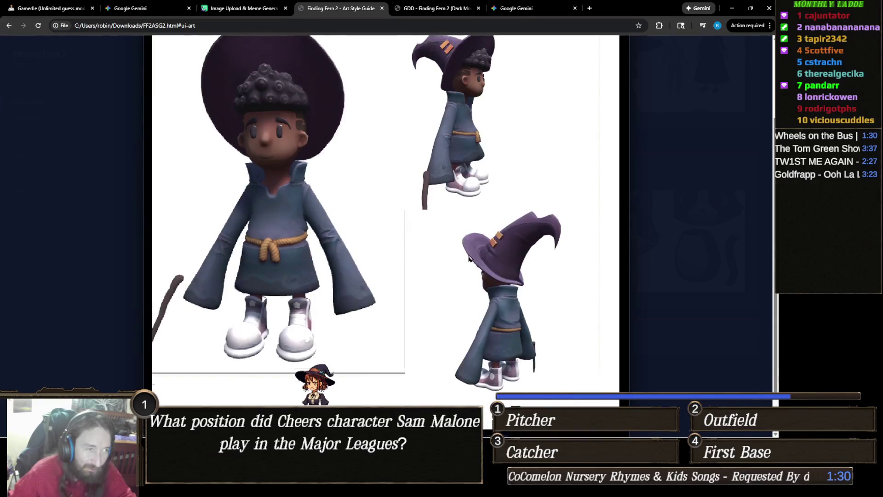
click(672, 209)
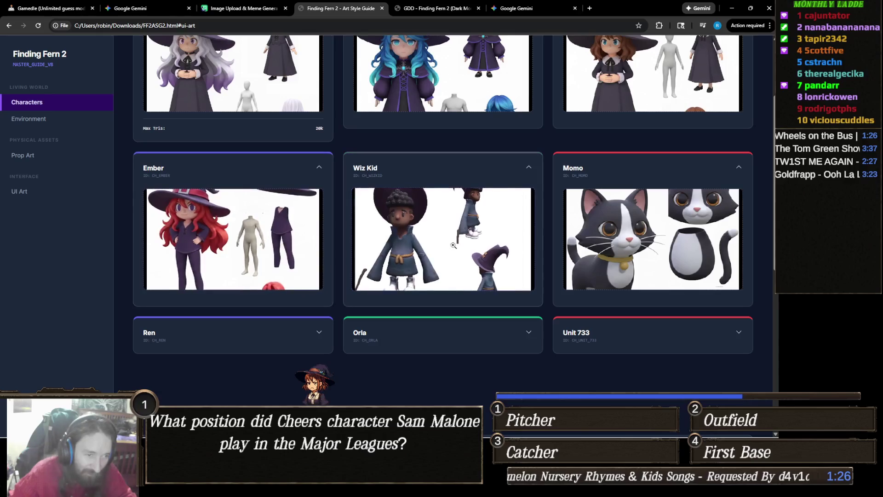
click(243, 252)
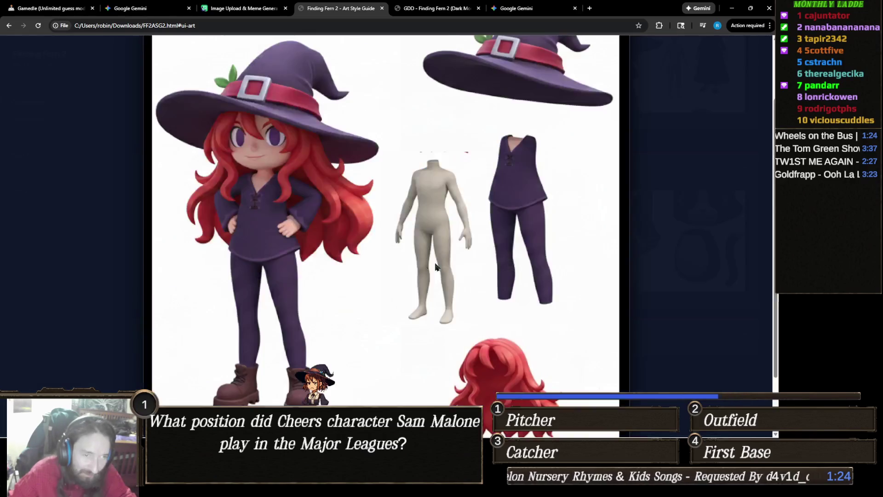
click(668, 260)
click(598, 266)
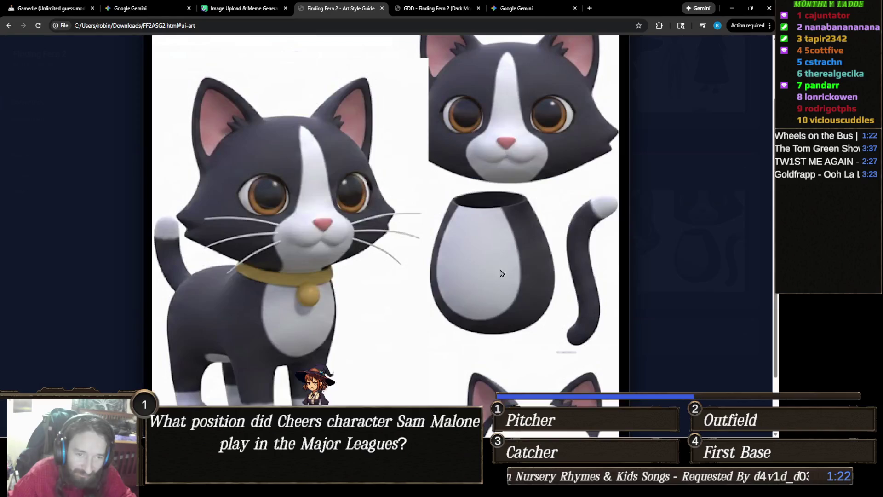
scroll(547, 249, up, 2)
scroll(547, 249, down, 2)
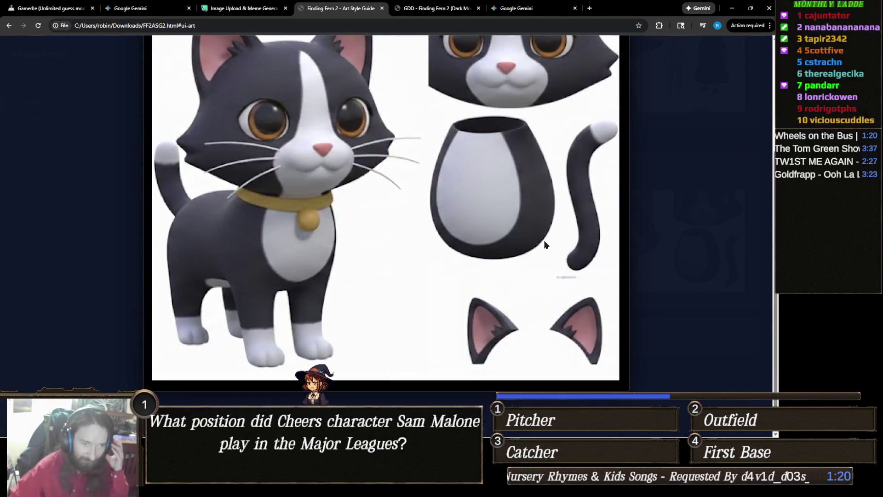
click(679, 221)
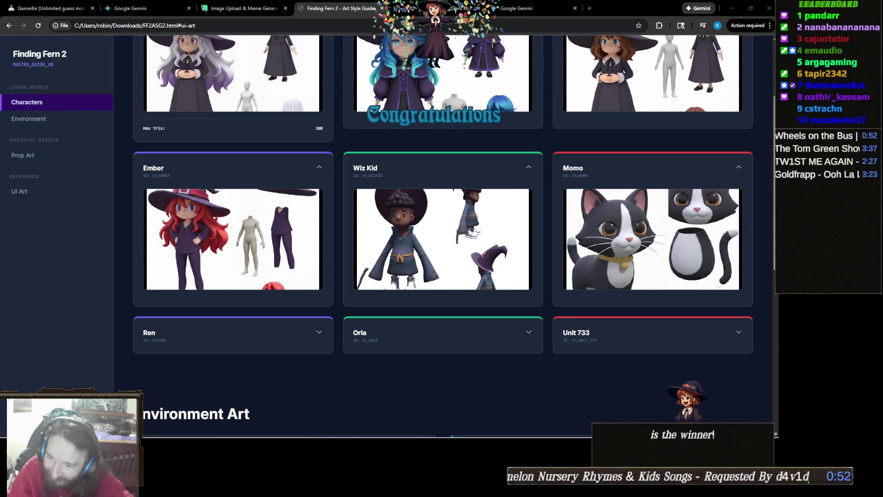
mouse_move(362, 430)
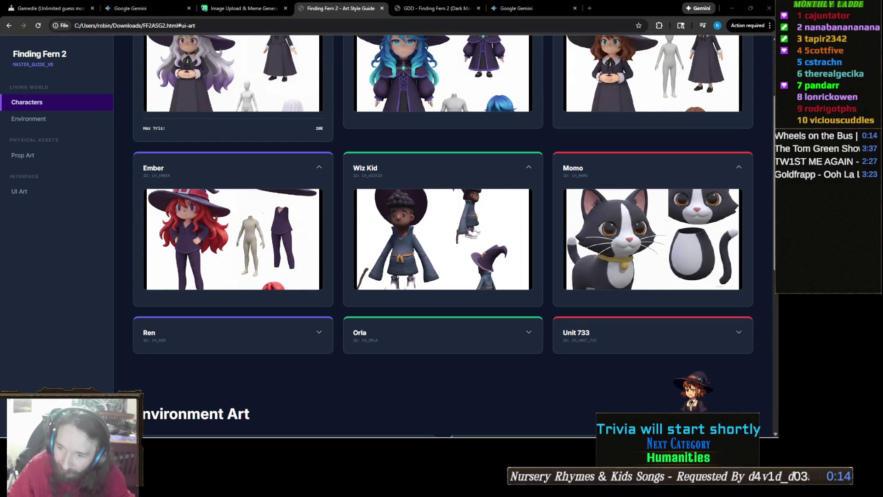
mouse_move(281, 440)
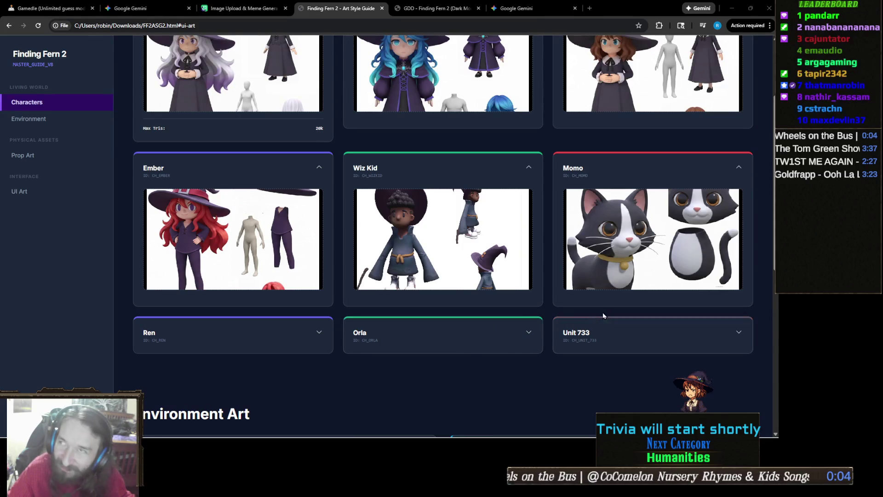
mouse_move(221, 434)
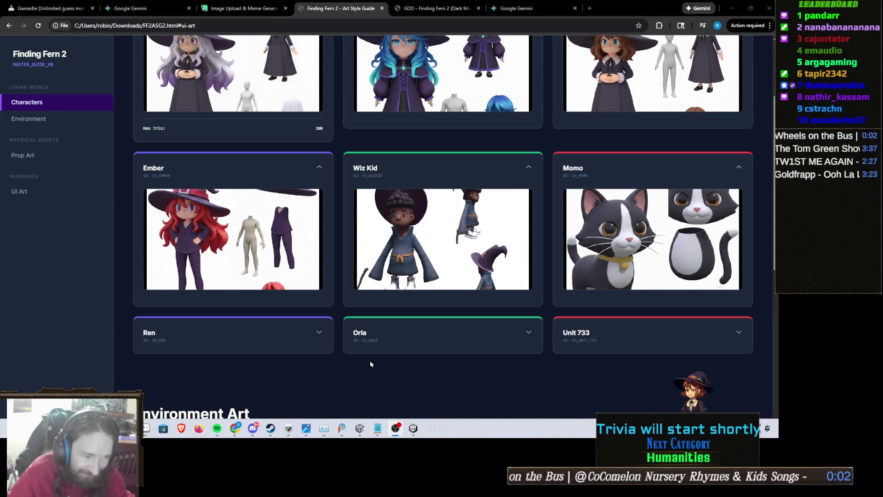
scroll(254, 397, up, 3)
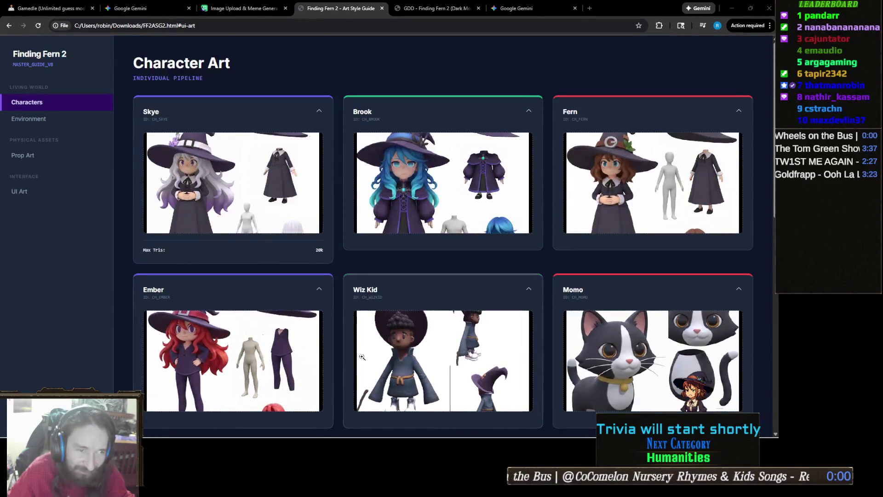
scroll(327, 357, down, 3)
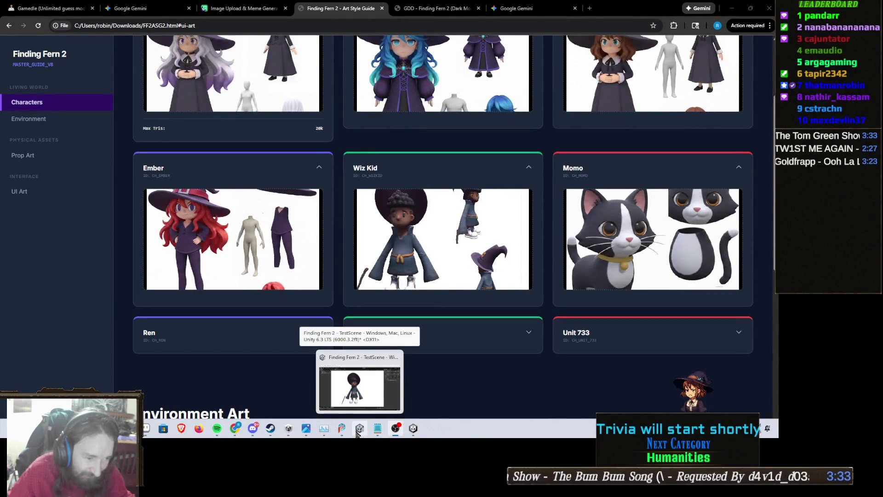
click(378, 429)
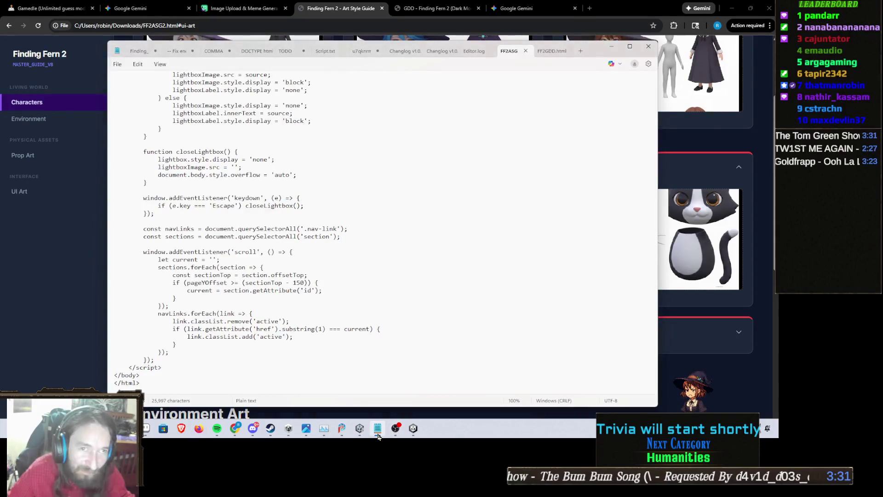
click(325, 430)
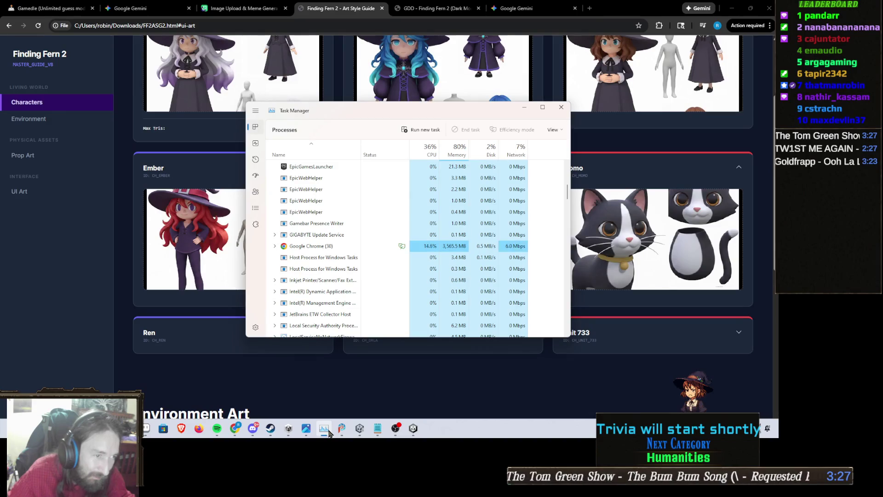
- Sort Task Manager processes by Memory, largest first, and minimize the window
scroll(368, 261, up, 10)
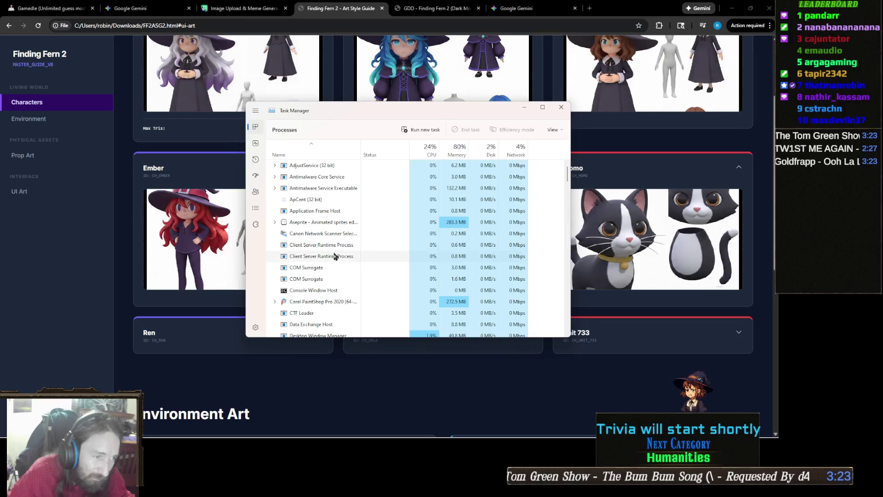
click(459, 150)
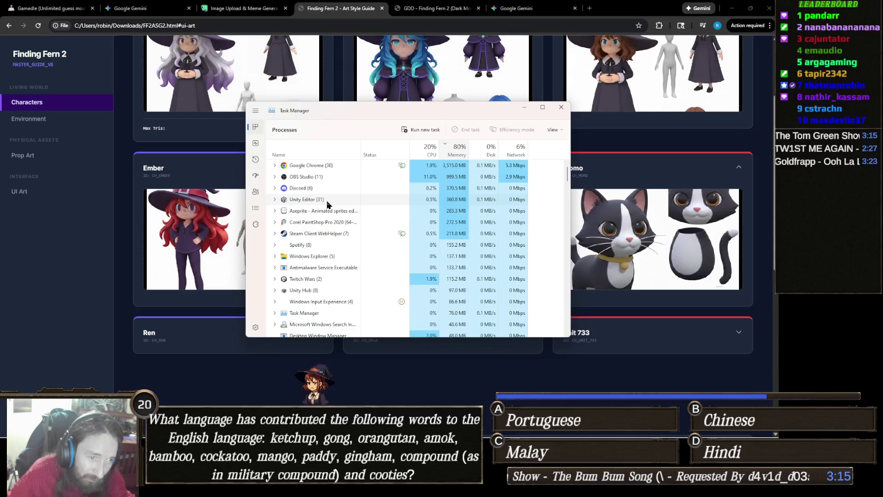
click(525, 110)
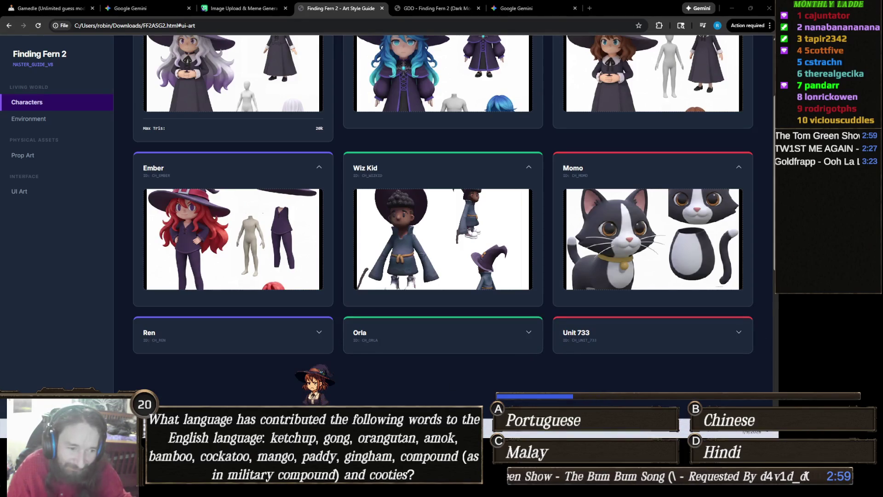
mouse_move(395, 489)
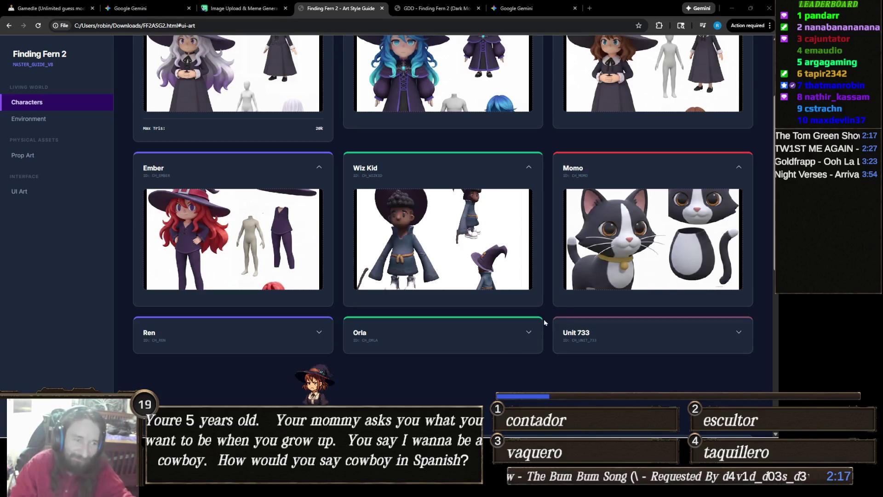
- Switch to the Gamedle tab showing the solved Cuphead (2017) round
click(28, 8)
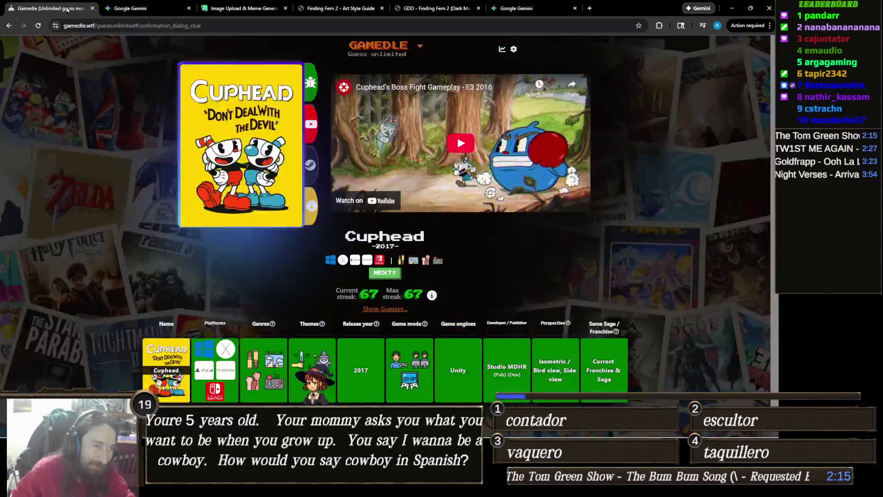
- Begin a new Gamedle round and submit Star Wars Jedi: Fallen Order and Pong as guesses
click(386, 276)
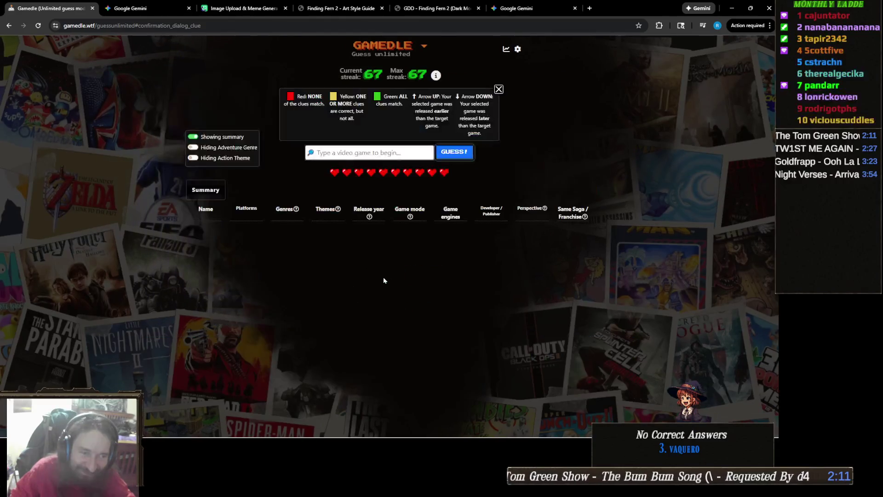
click(402, 152)
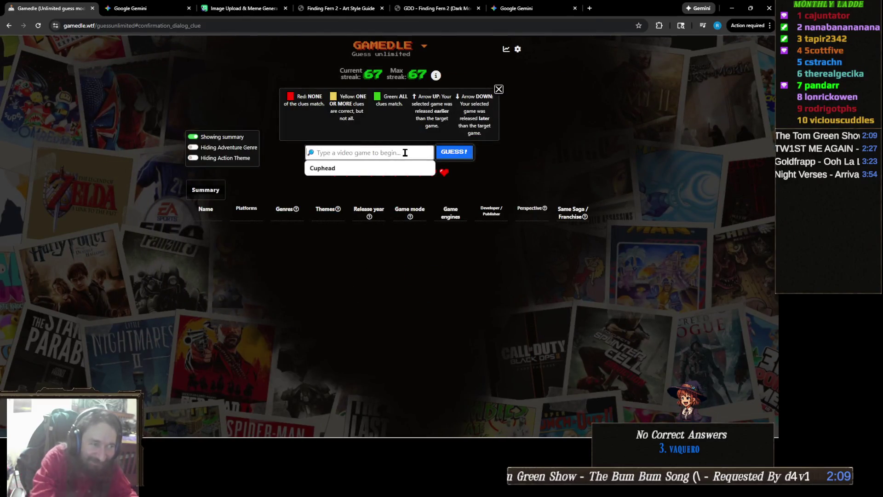
text(l)
text( Fal)
text( O)
click(380, 169)
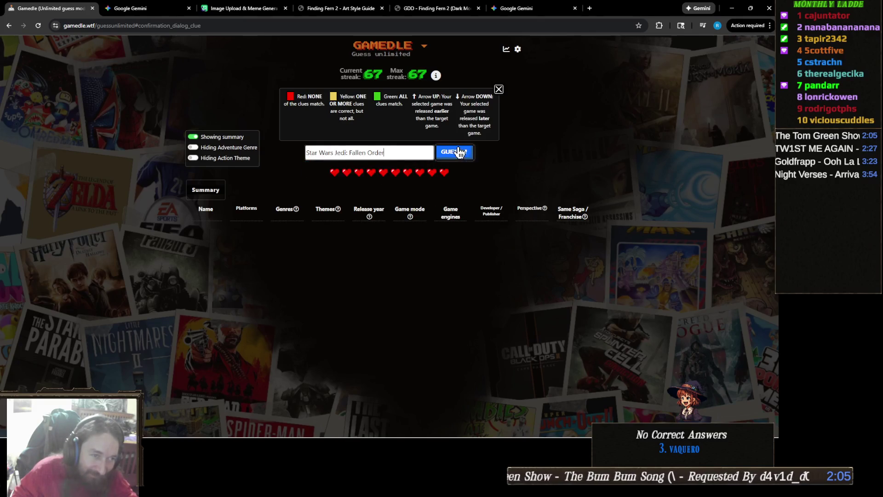
click(458, 152)
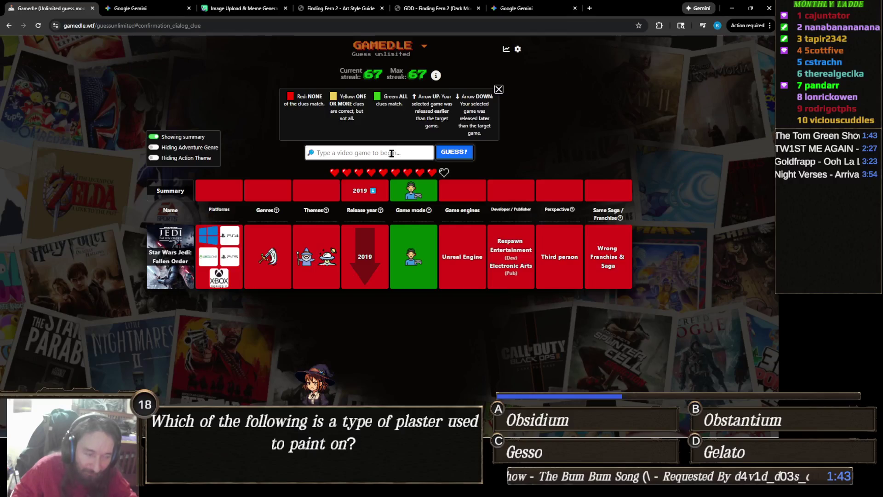
text(Pong)
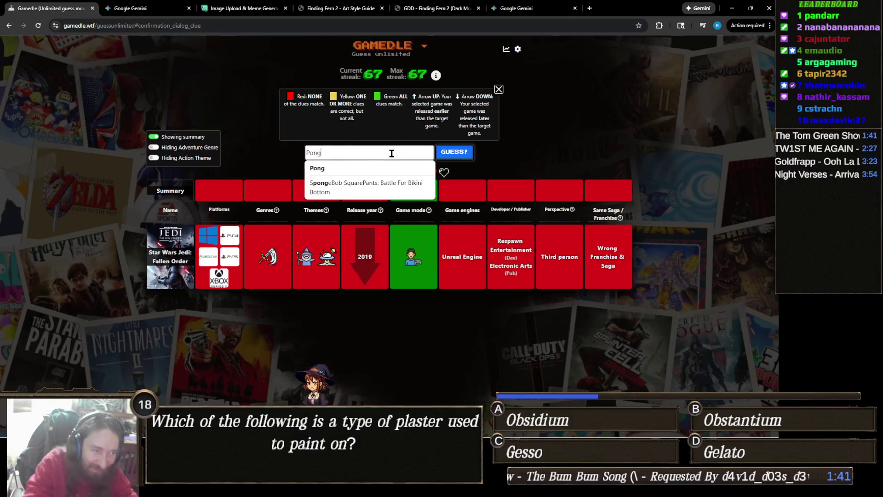
click(367, 168)
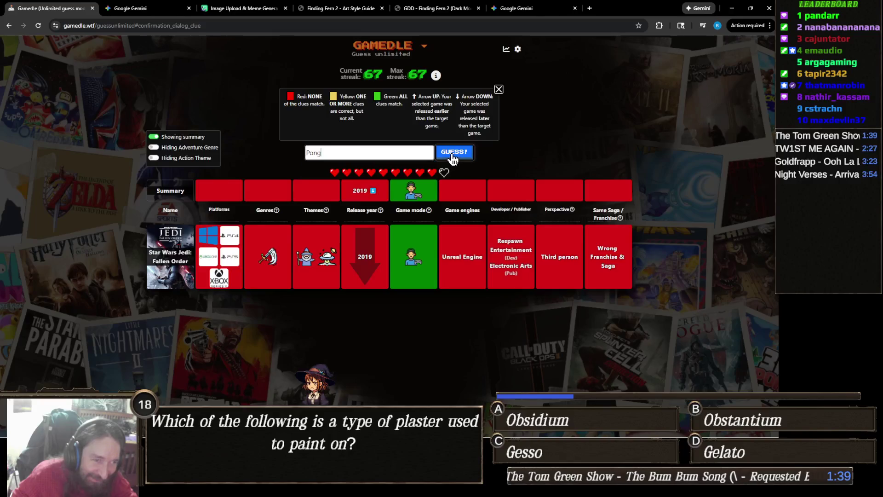
click(452, 156)
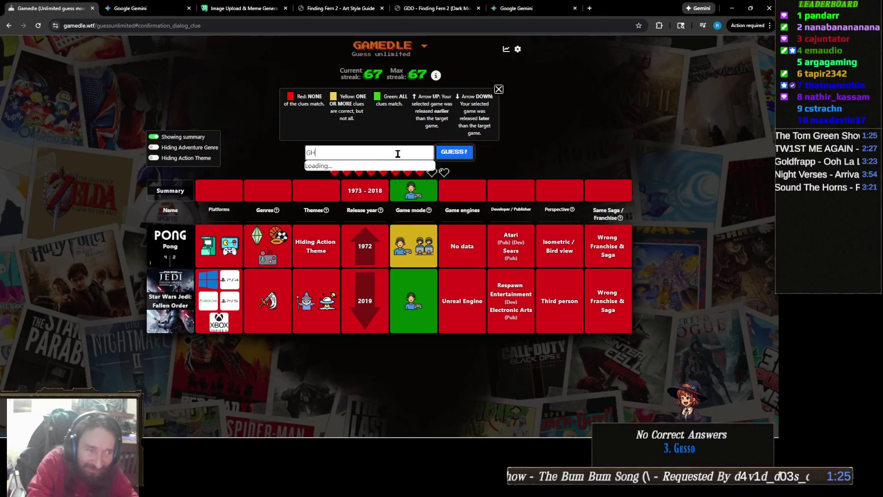
- Submit Pokemon GO and Guitar Hero as the next Gamedle guesses
text(G)
key(BackSpace)
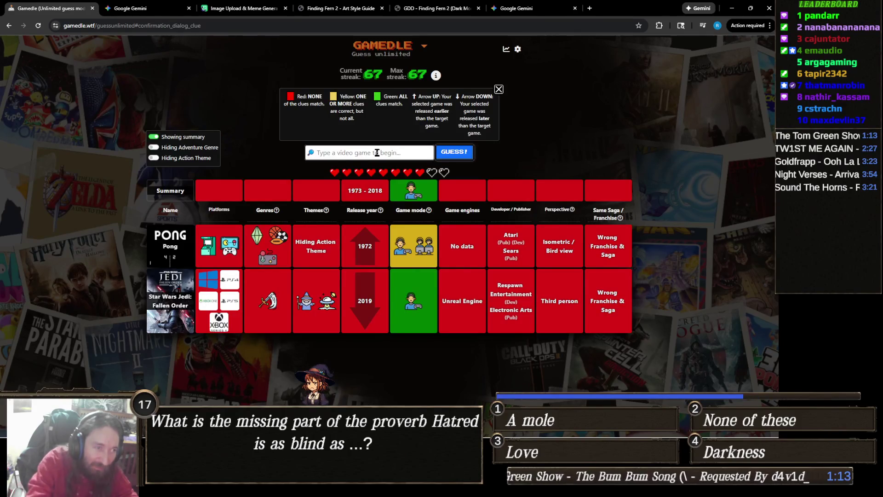
text(Pokemon go)
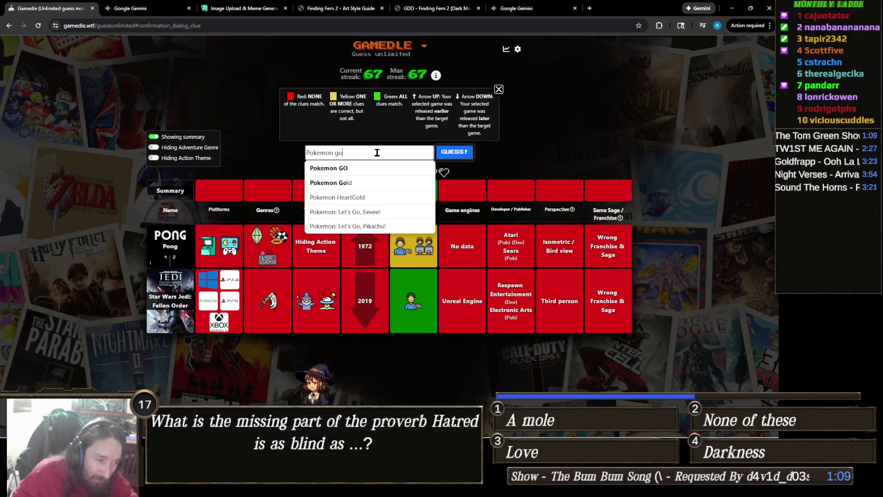
click(365, 168)
click(456, 156)
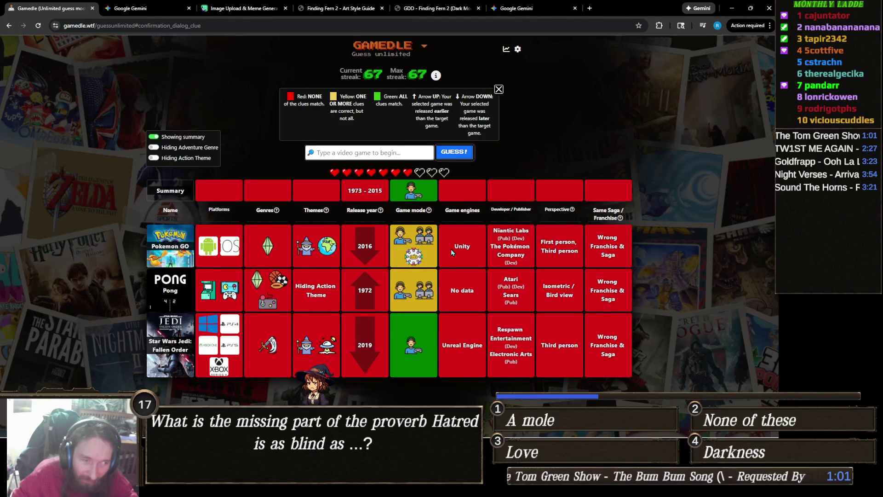
click(402, 155)
text(guitar her)
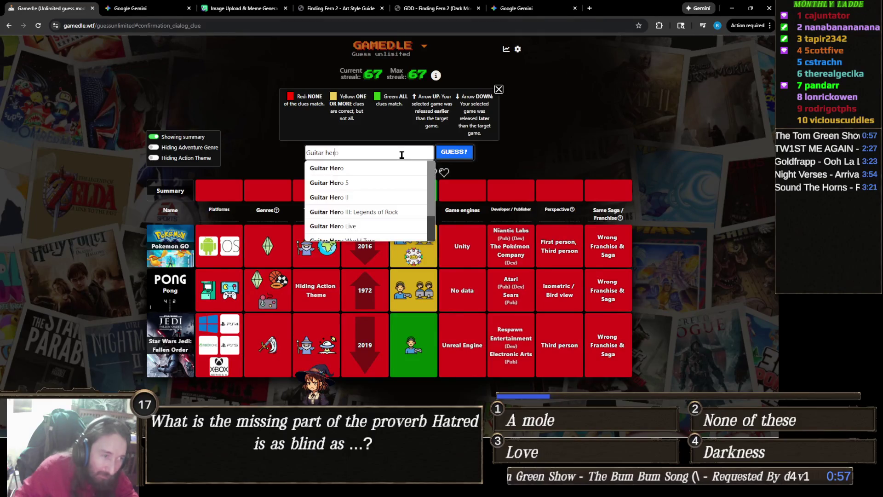
click(395, 169)
click(455, 157)
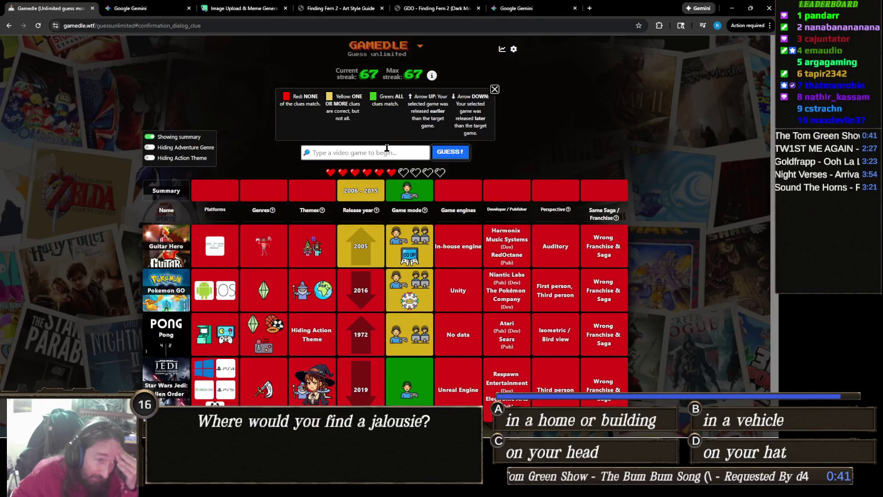
- Guess Super Smash Bros., review the results, and close the stray YouTube tab
mouse_move(368, 220)
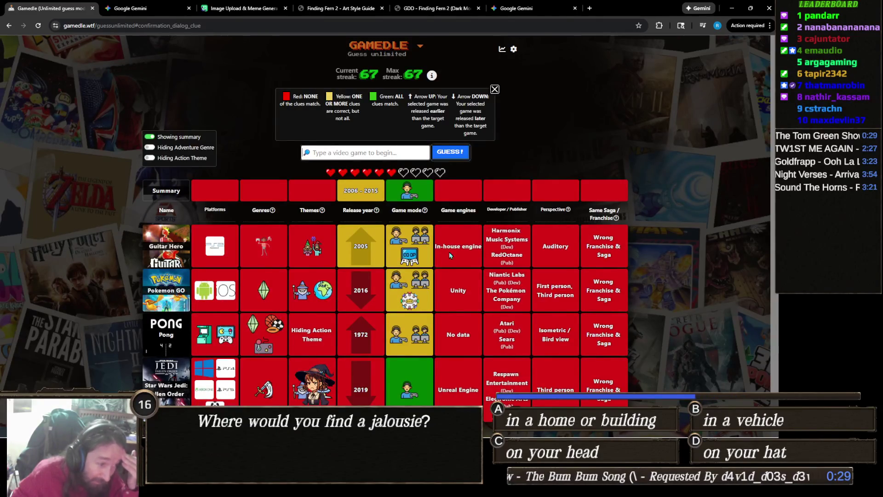
text(Super M)
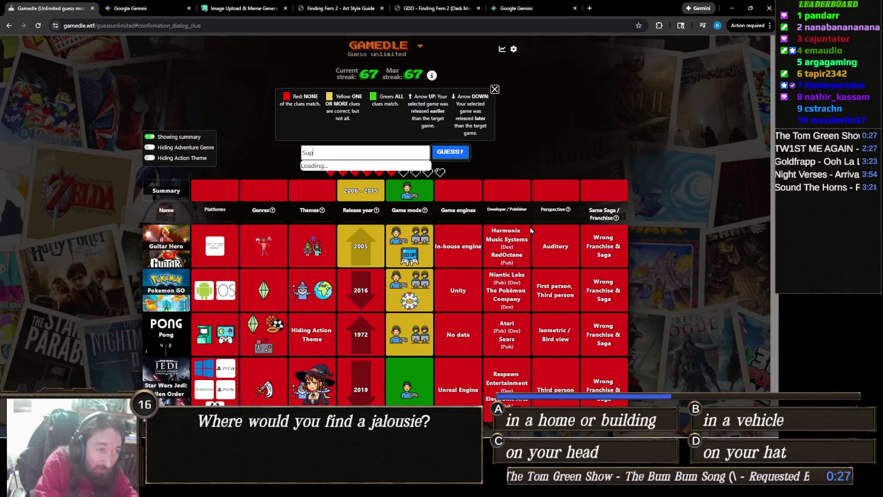
key(BackSpace)
text(Smash)
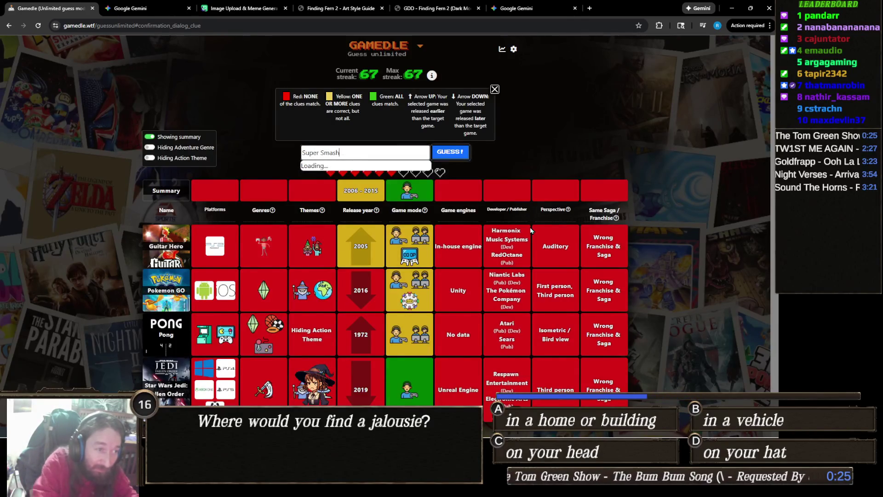
click(382, 167)
click(450, 152)
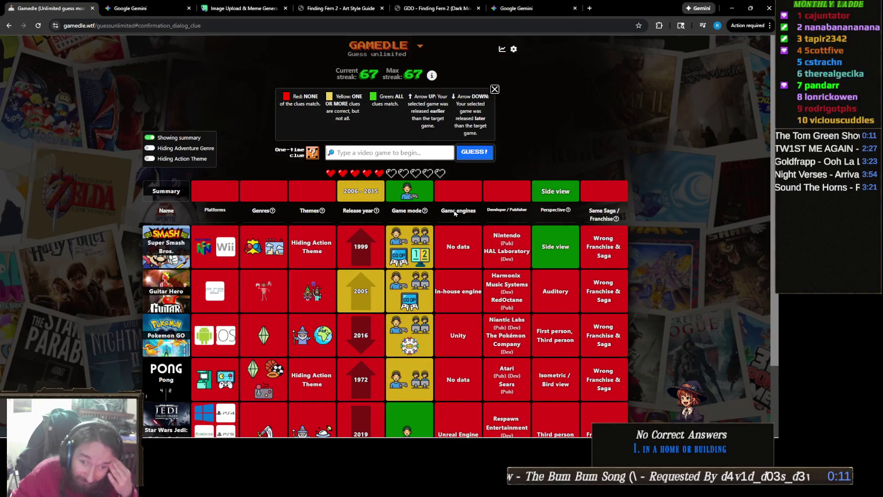
scroll(460, 221, down, 2)
scroll(444, 228, up, 2)
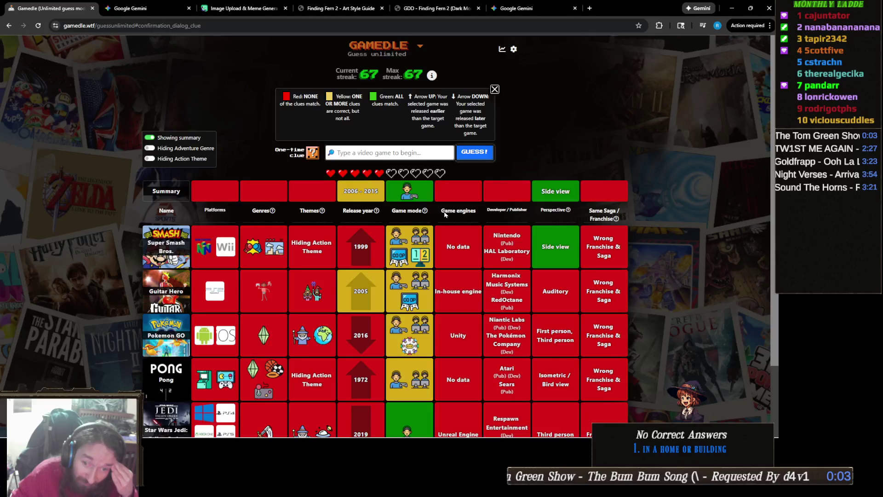
scroll(445, 214, down, 2)
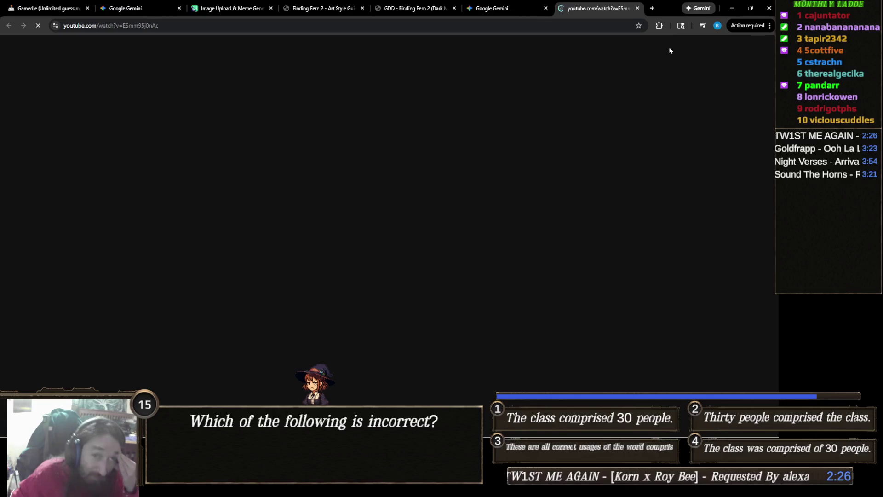
key(ctrl+w)
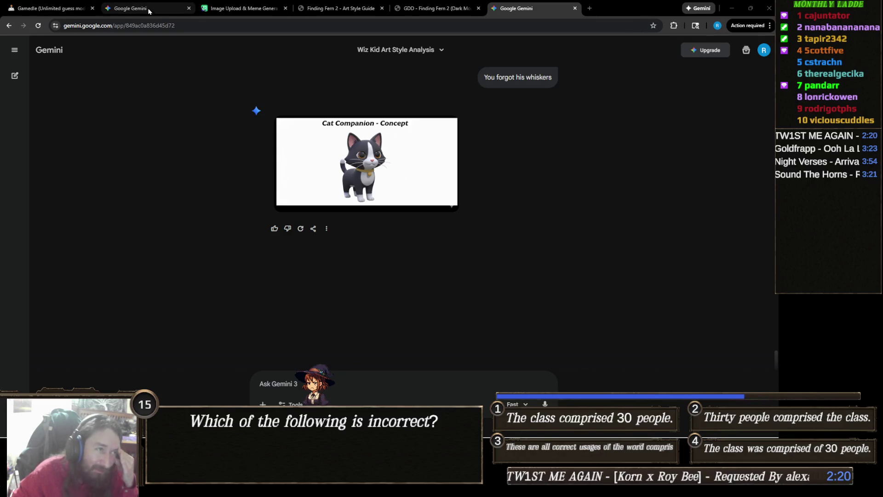
- Switch back to the Gamedle tab with its table of earlier guesses
click(31, 5)
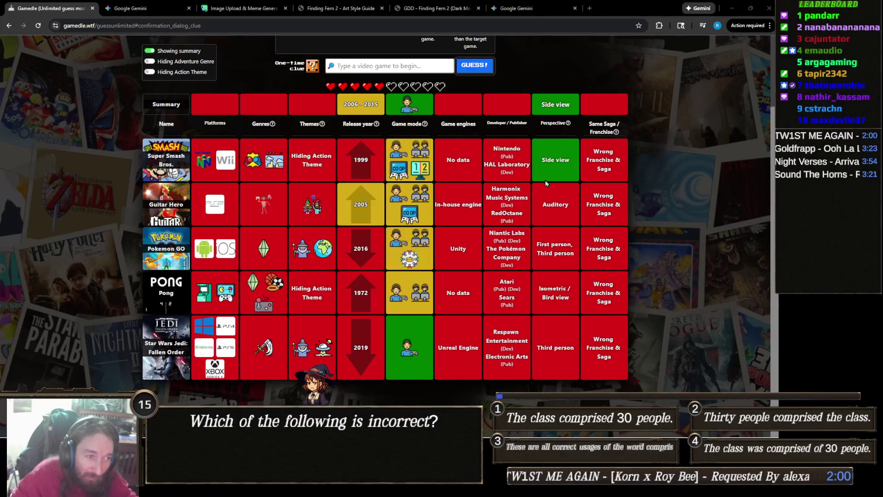
- Use Gamedle's one-time clue to reveal the developer as 5th Cell, Konami and WB Games
scroll(458, 154, up, 2)
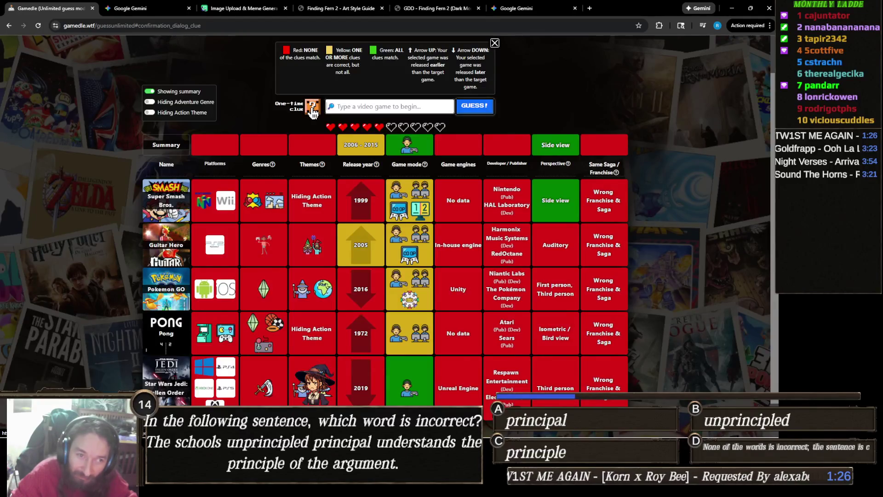
click(312, 111)
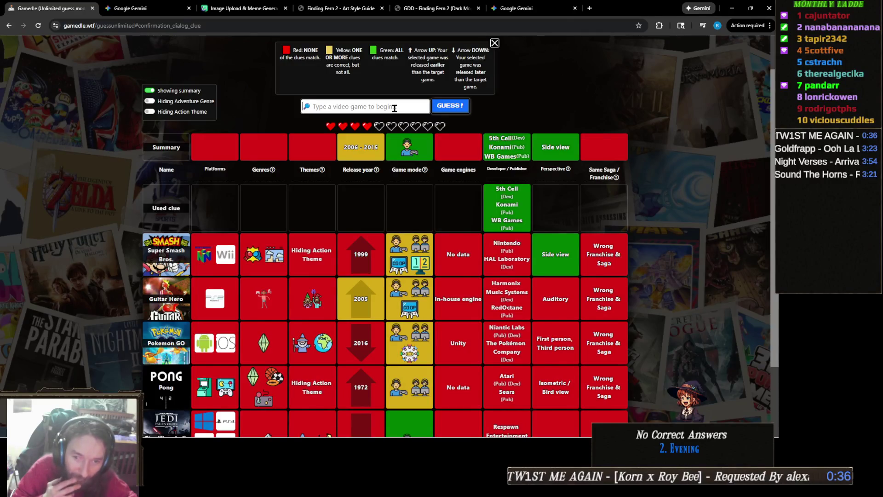
- Submit Scribblenauts as the Gamedle guess and scroll down to the results
text(Scribl)
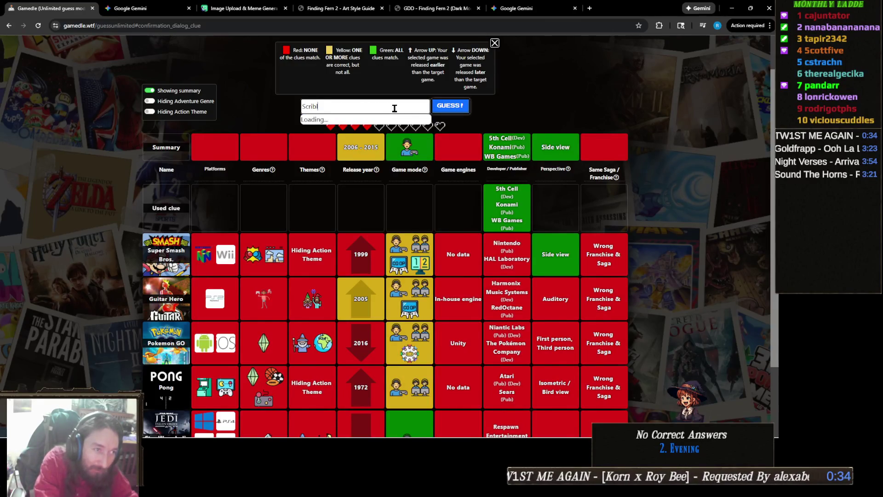
click(389, 124)
key(Return)
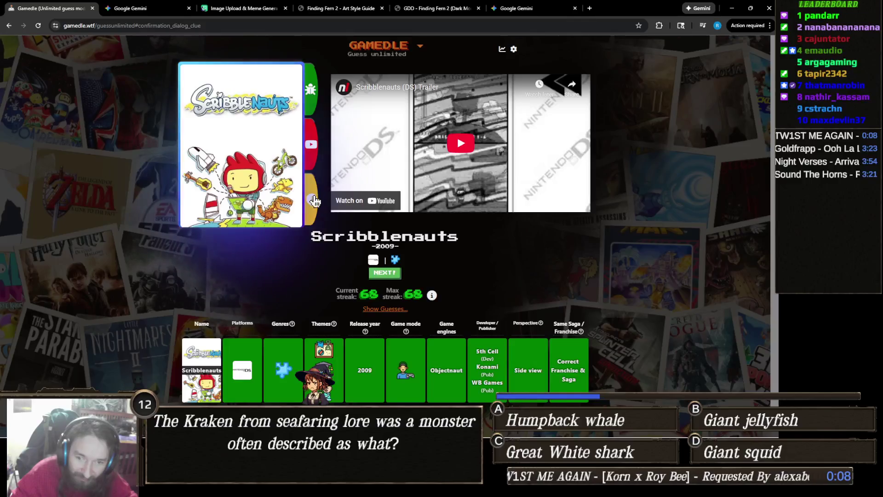
scroll(407, 263, down, 1)
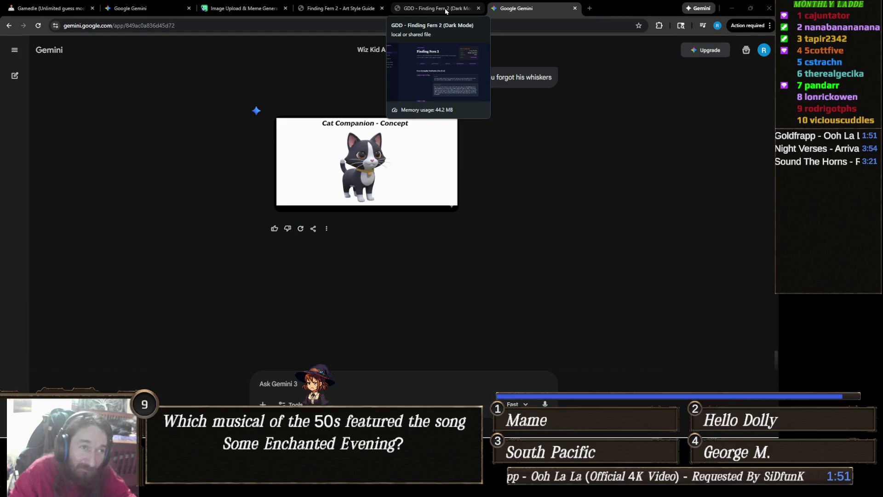
- Skim the Finding Fern 2 GDD page, then return to the Gamedle game
click(445, 10)
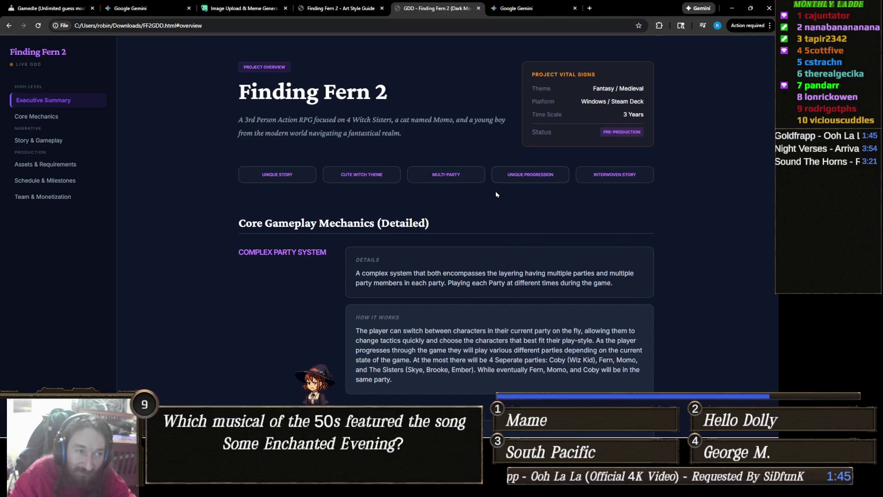
scroll(495, 191, down, 15)
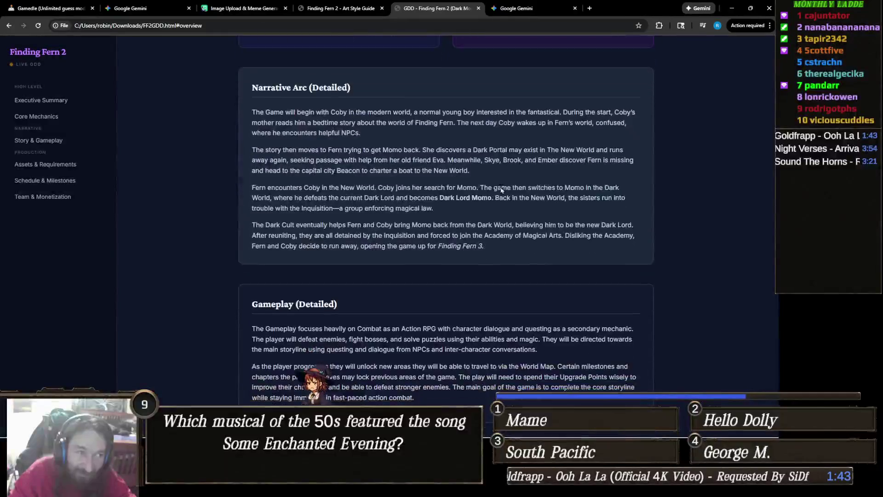
scroll(502, 189, up, 20)
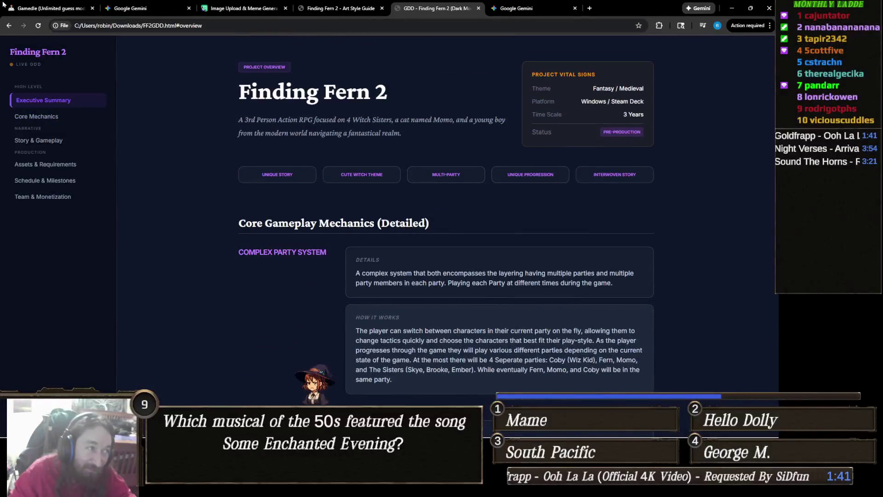
click(4, 5)
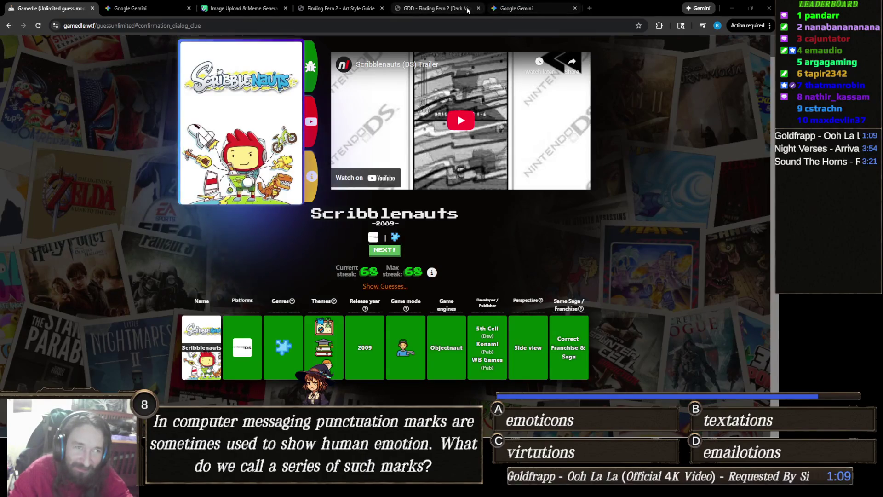
- Scroll through the Finding Fern 2 GDD down to Team & Monetization
click(445, 8)
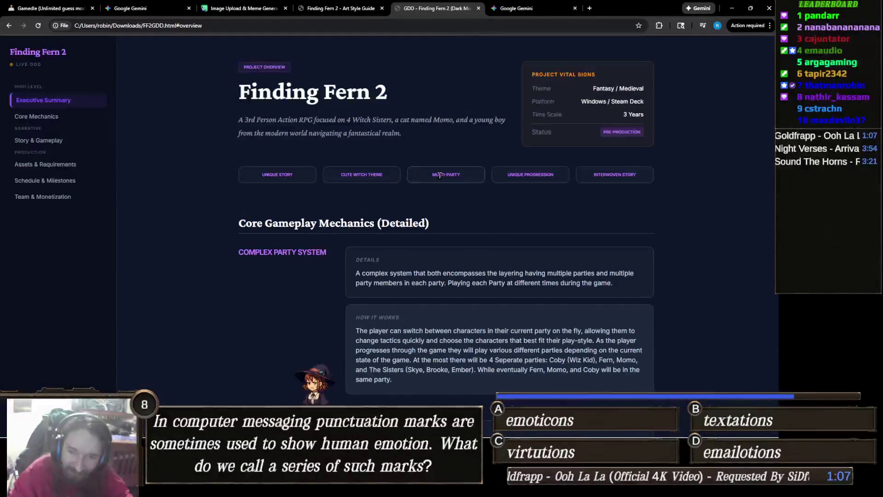
scroll(427, 184, down, 10)
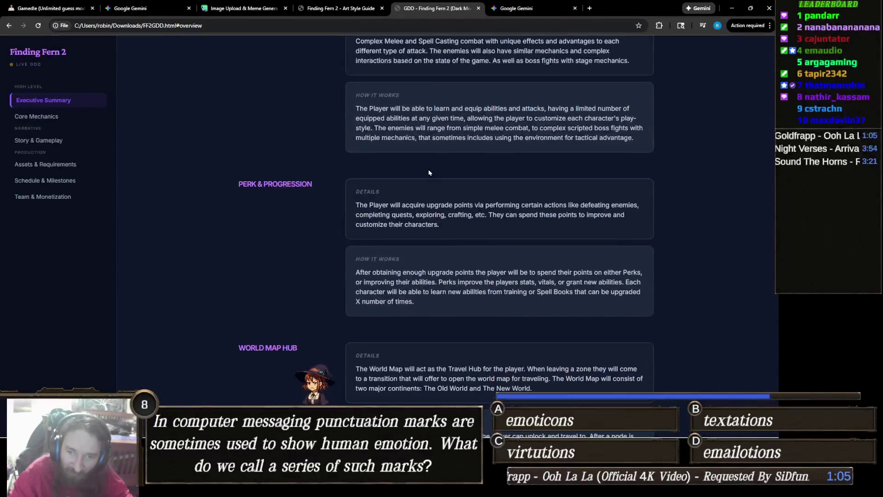
scroll(432, 160, down, 2)
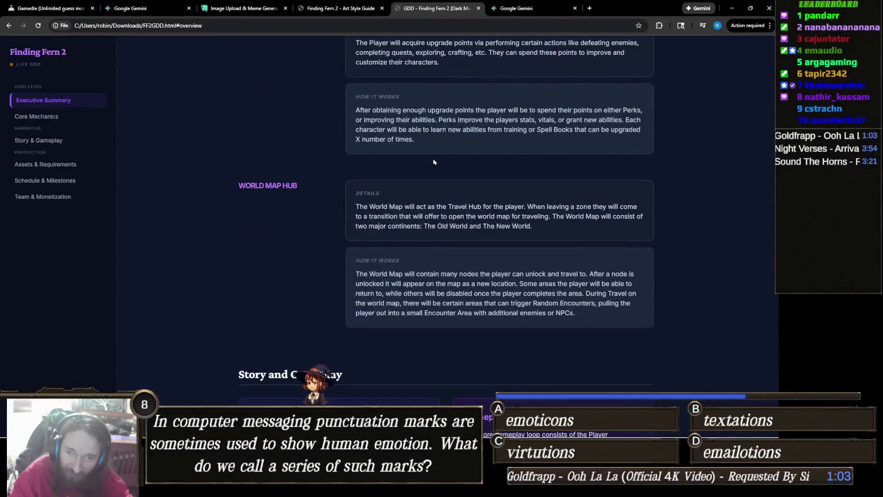
scroll(433, 161, down, 5)
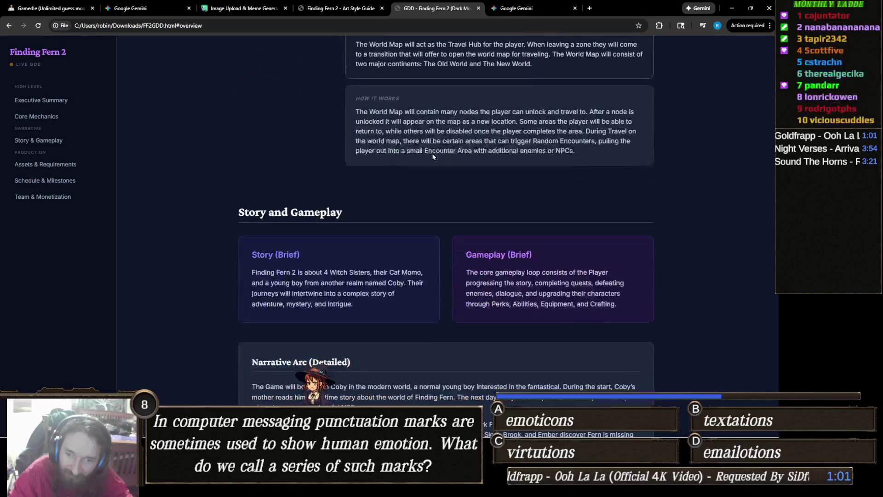
scroll(433, 157, down, 4)
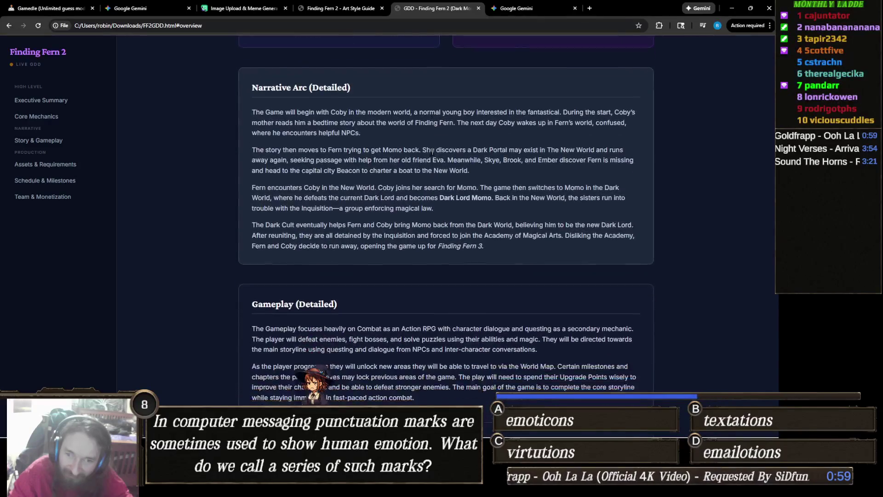
scroll(432, 152, down, 7)
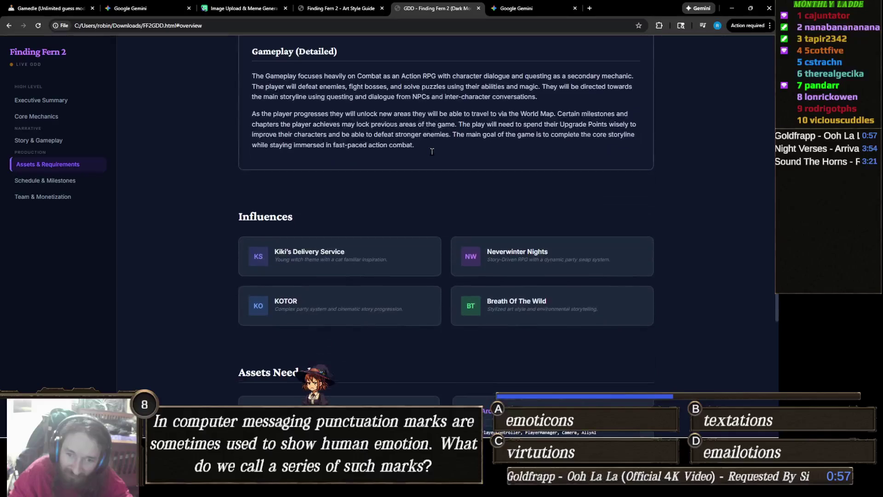
scroll(432, 150, down, 4)
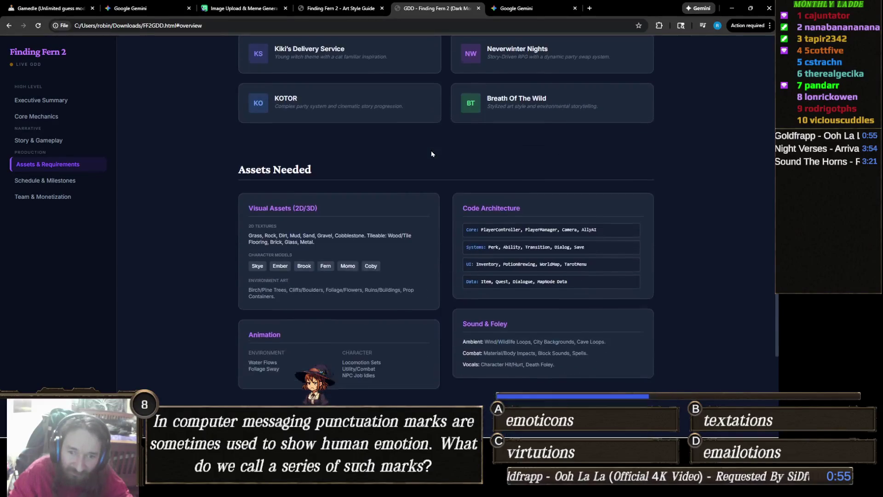
scroll(431, 153, down, 4)
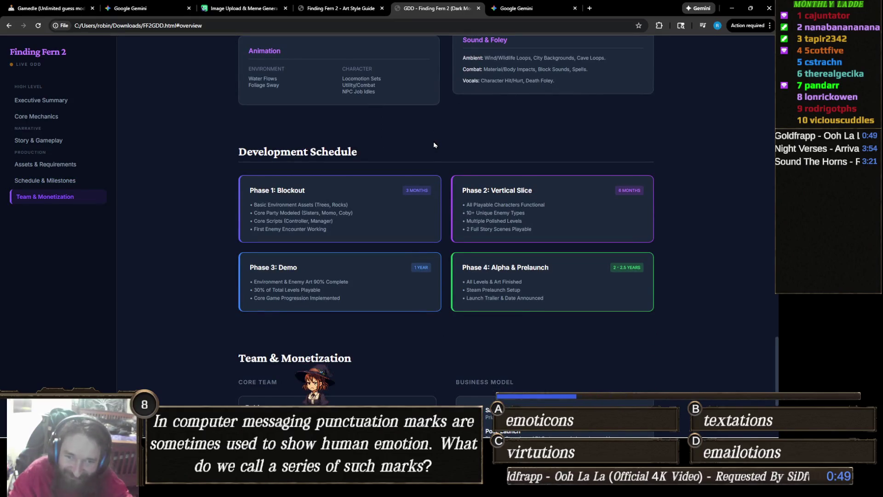
scroll(434, 144, down, 1)
scroll(433, 145, down, 3)
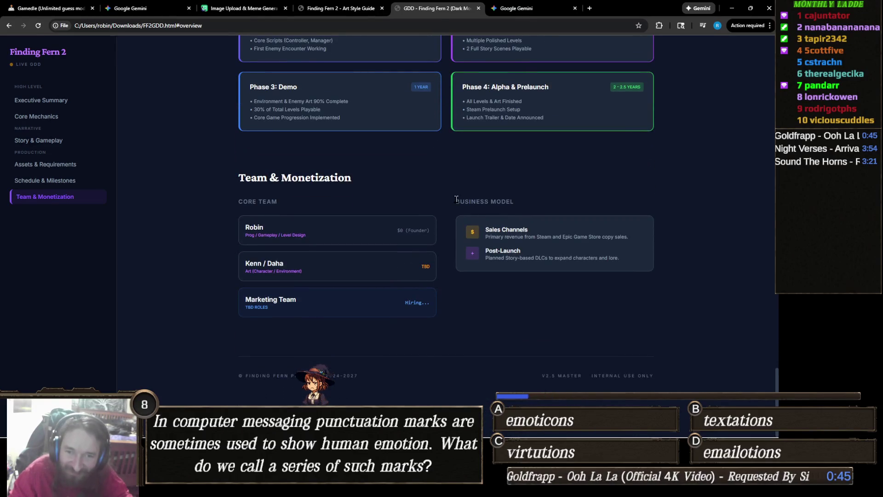
- Scroll back to the top of the GDD and switch to the Finding Fern 2 Art Style Guide
scroll(442, 202, up, 2)
scroll(452, 194, up, 5)
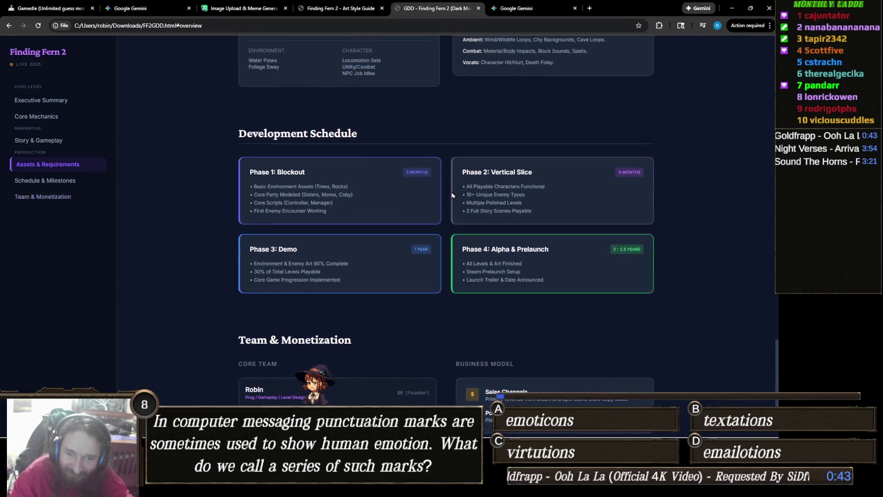
scroll(450, 192, up, 9)
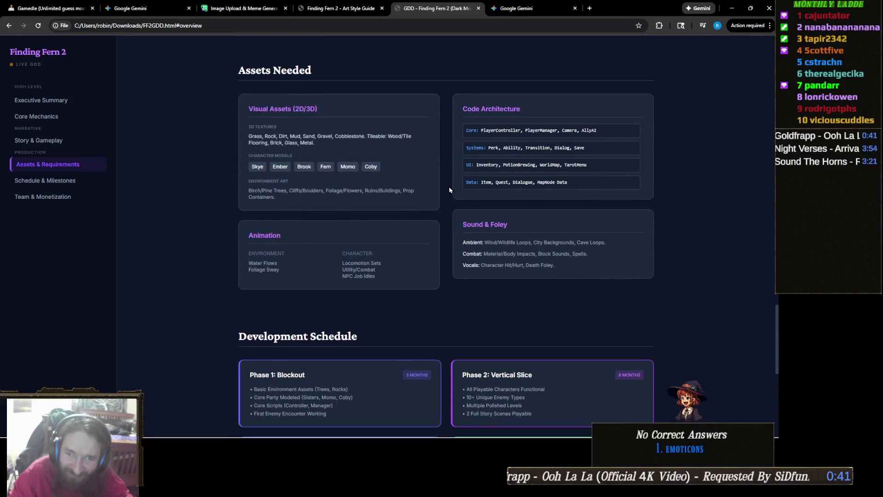
scroll(496, 201, up, 15)
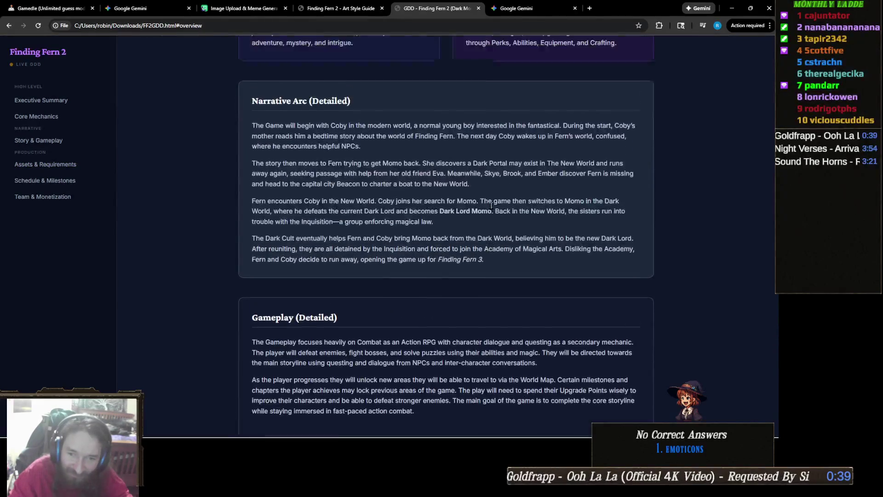
scroll(487, 201, up, 5)
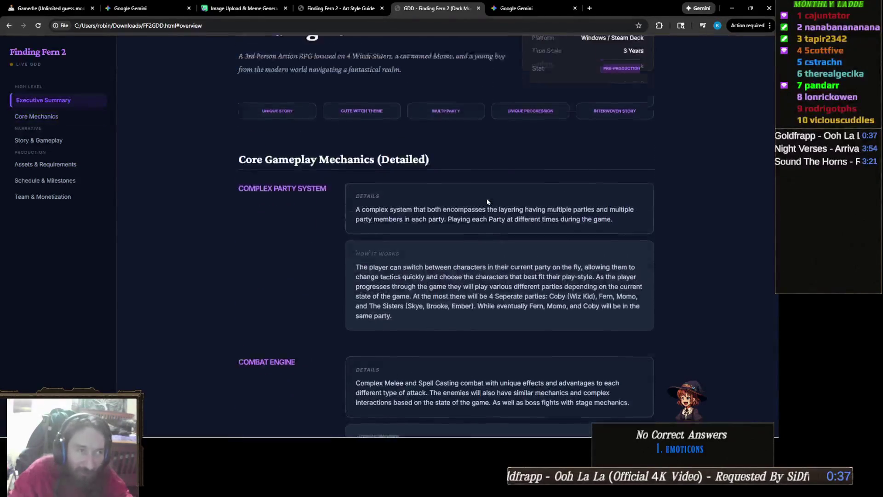
click(347, 10)
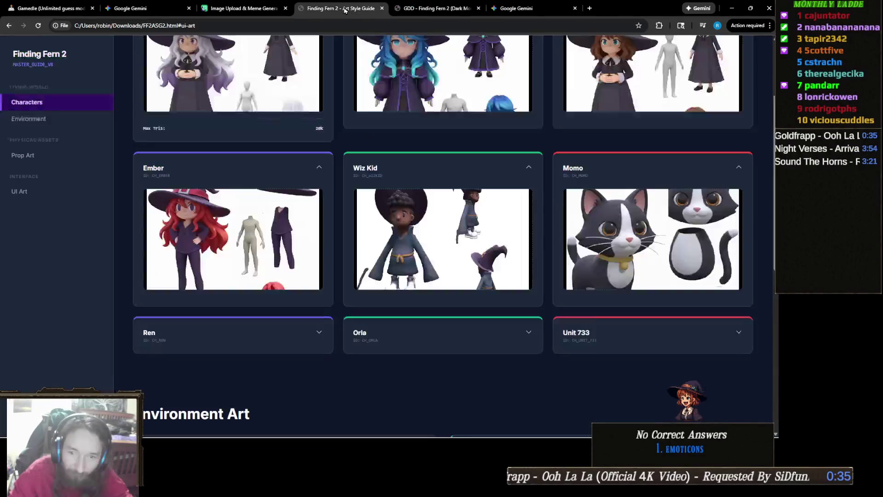
- Collapse the Skye, Brook, Fern, Momo, Wiz Kid and Ember character cards
scroll(283, 124, up, 3)
click(283, 123)
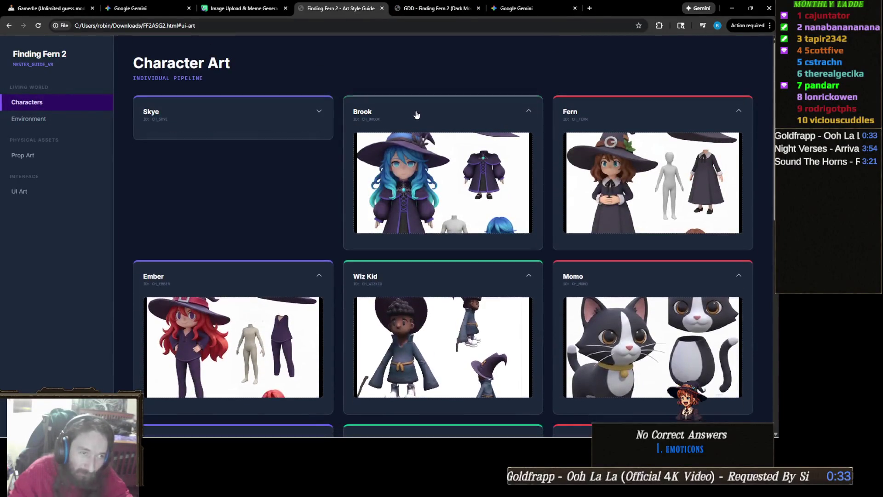
click(416, 115)
click(615, 109)
click(612, 159)
click(451, 157)
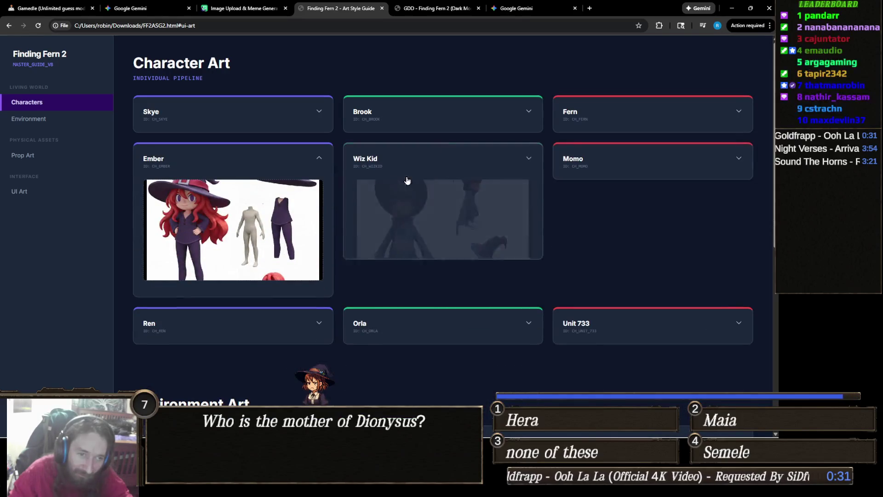
click(265, 167)
scroll(272, 198, down, 4)
scroll(274, 192, up, 4)
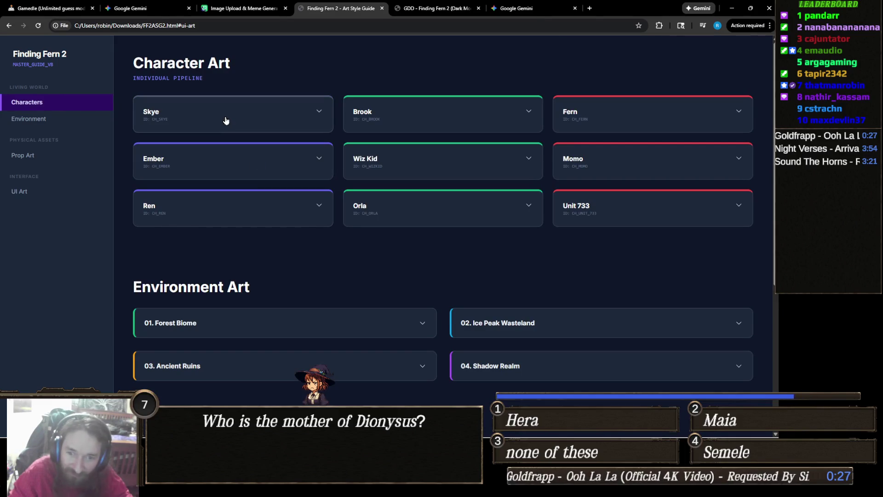
- Expand the Skye card and view her character art enlarged, then close it
click(227, 121)
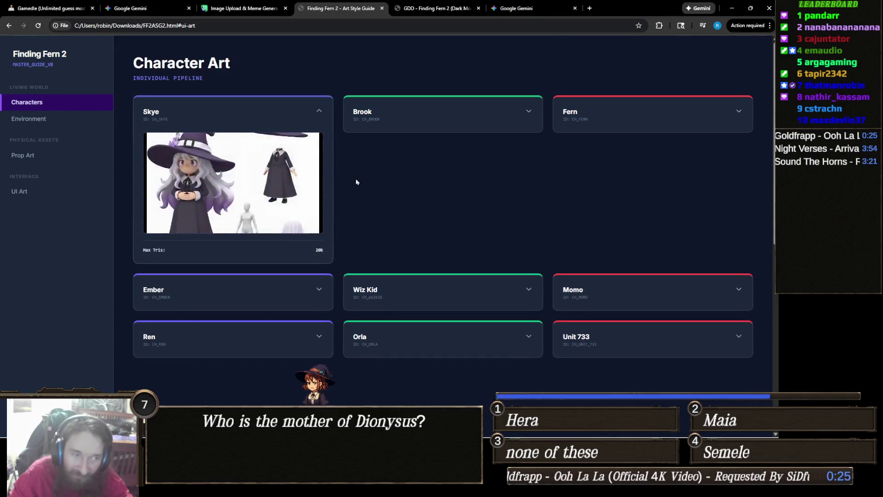
click(263, 183)
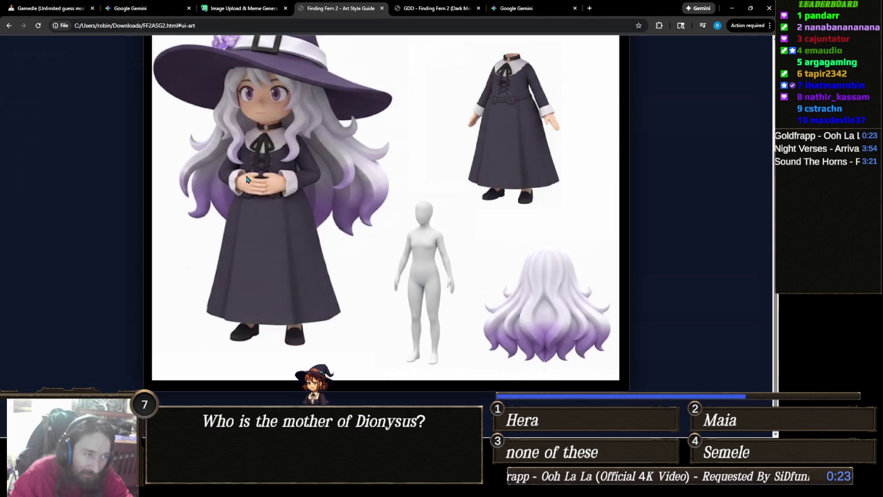
scroll(437, 216, up, 3)
scroll(460, 221, down, 3)
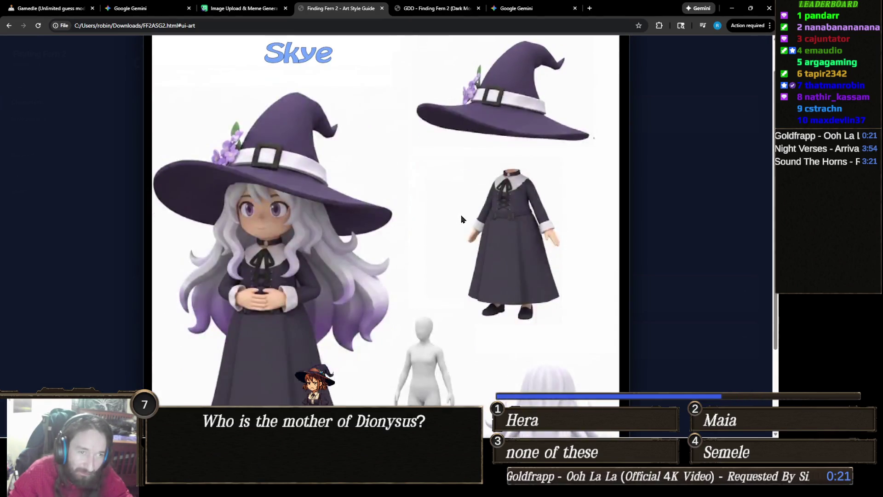
scroll(666, 217, up, 3)
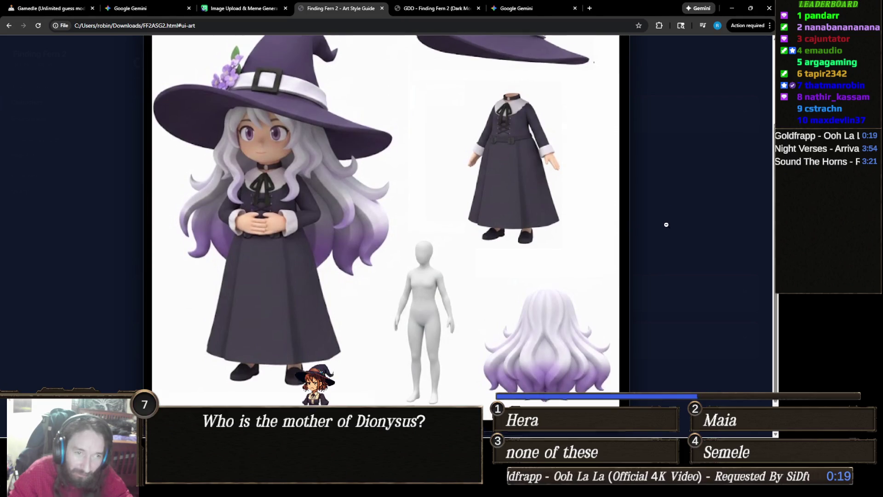
click(667, 225)
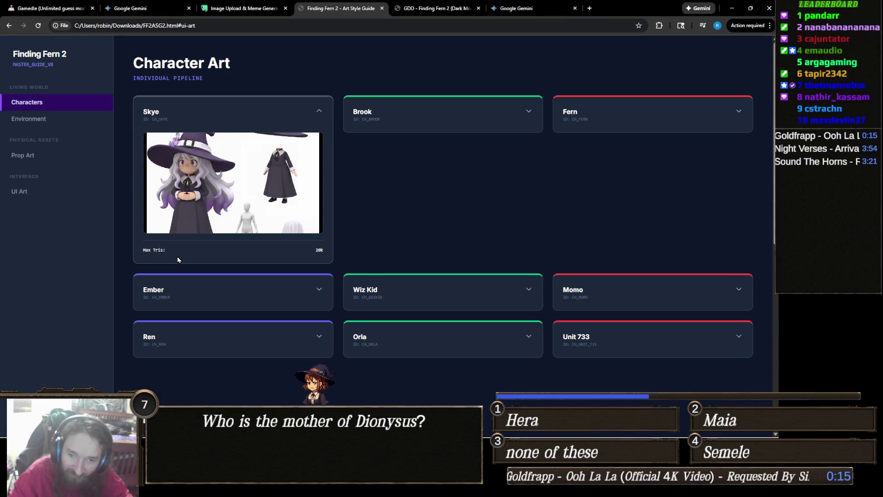
- View Brook's and Fern's character art enlarged, closing each afterwards
click(400, 129)
click(497, 232)
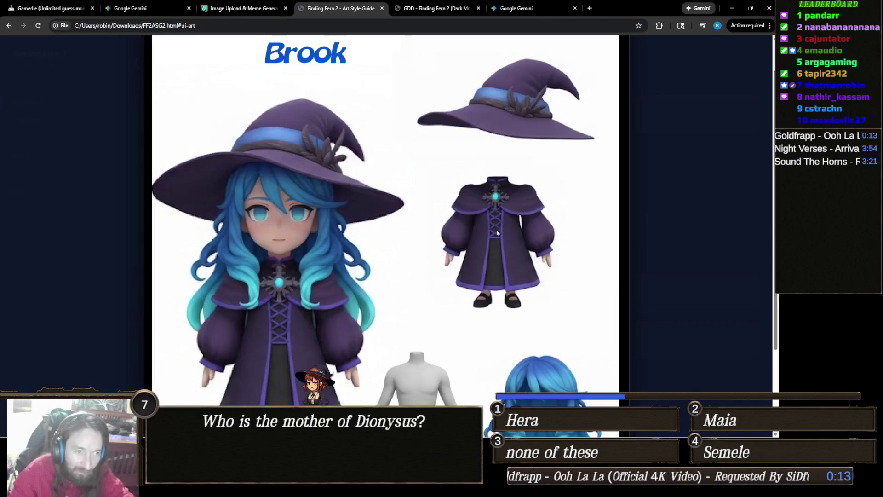
scroll(695, 233, down, 3)
click(724, 232)
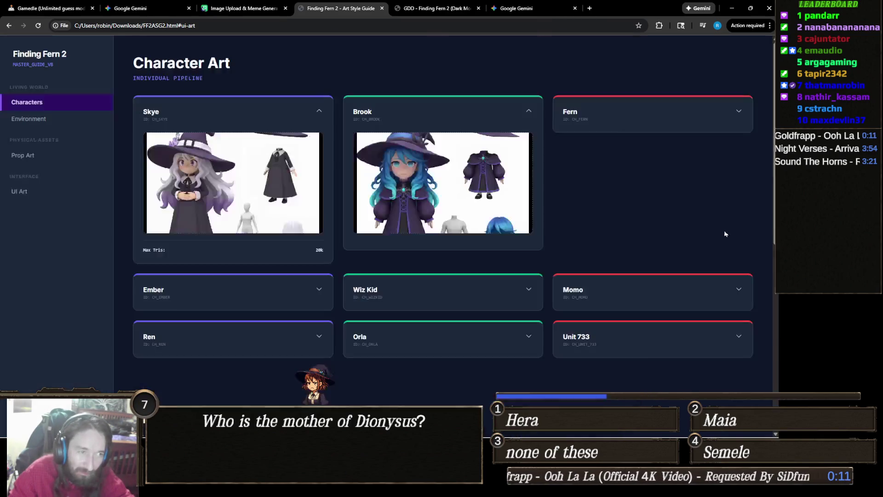
click(602, 109)
click(654, 196)
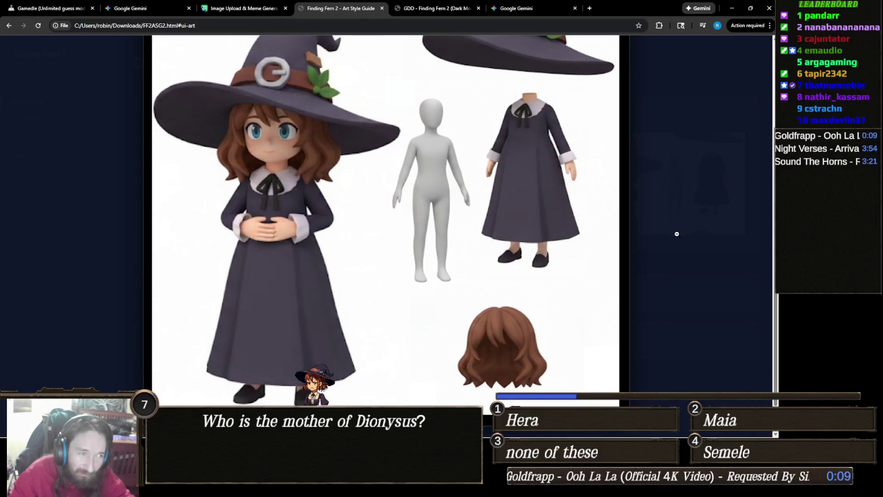
click(676, 234)
- View Ember's and Wiz Kid's enlarged art, then close the stray video tab
click(177, 291)
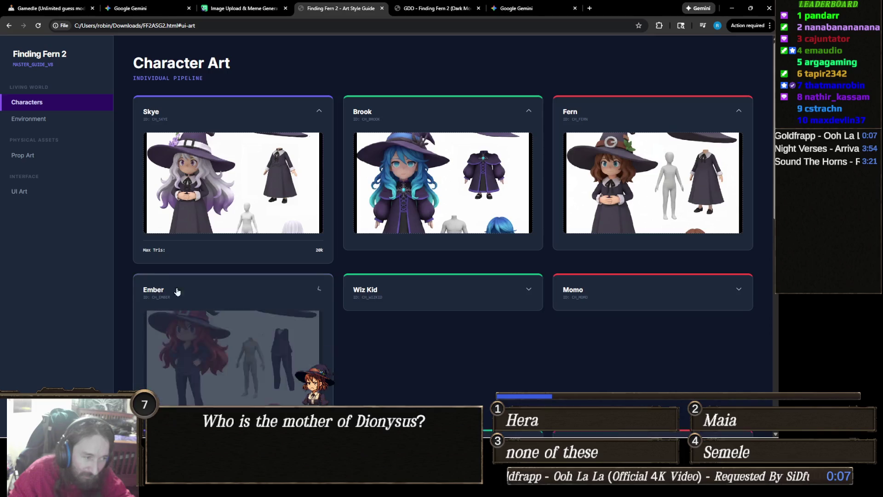
click(216, 354)
scroll(547, 233, up, 3)
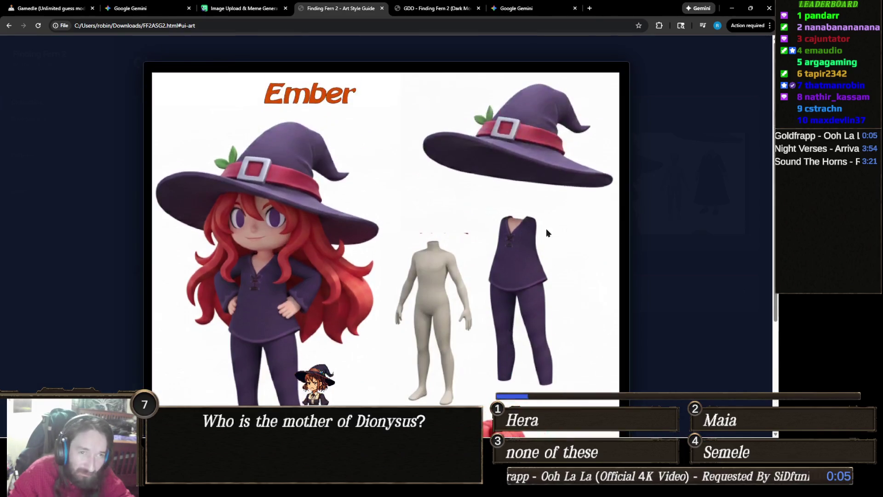
click(666, 238)
click(390, 291)
scroll(456, 283, down, 1)
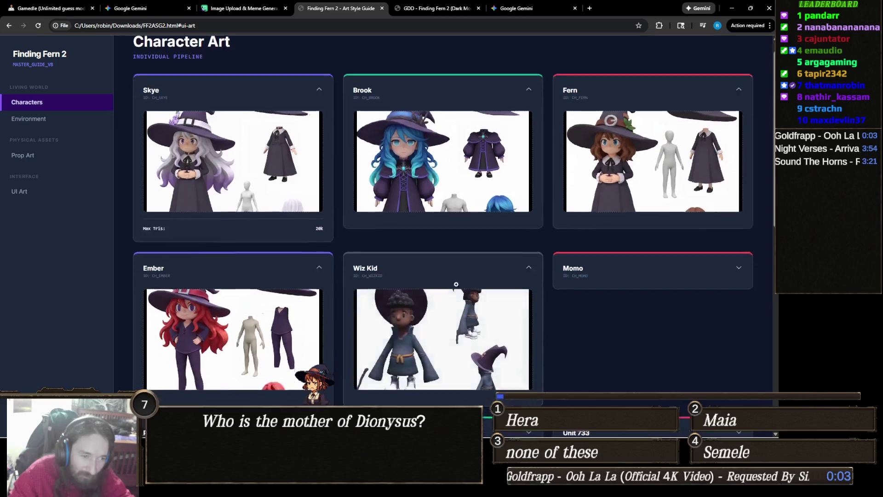
click(456, 283)
scroll(616, 279, down, 2)
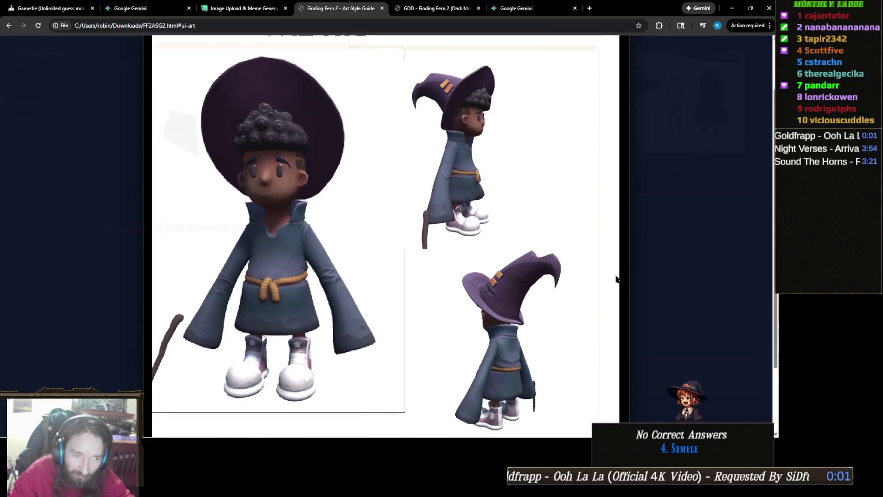
click(715, 267)
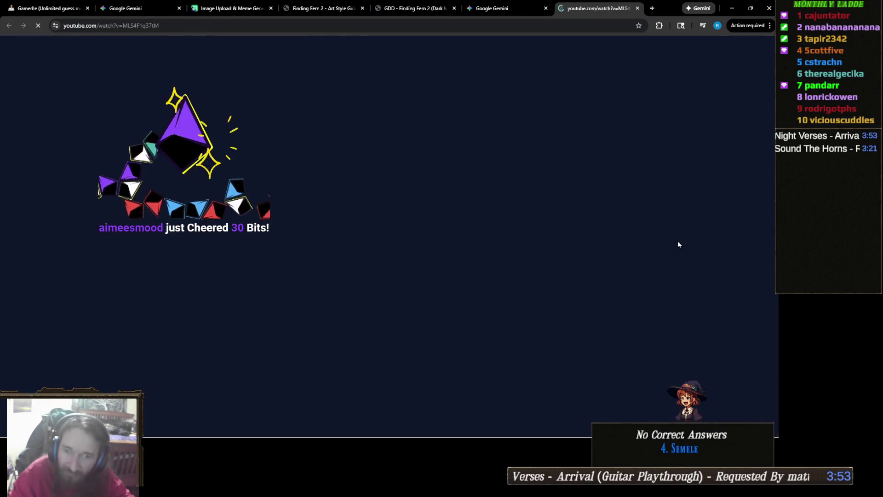
key(ctrl+w)
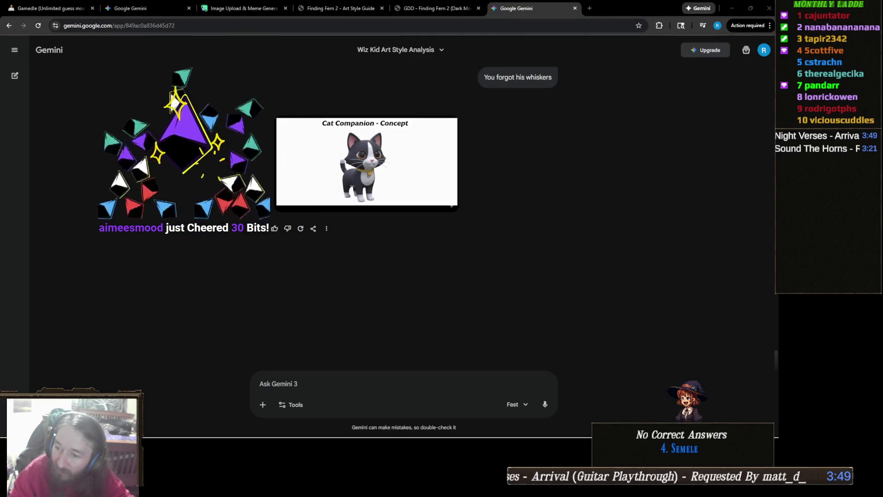
- Return to the Finding Fern 2 Art Style Guide and expand the Momo character card
mouse_move(448, 437)
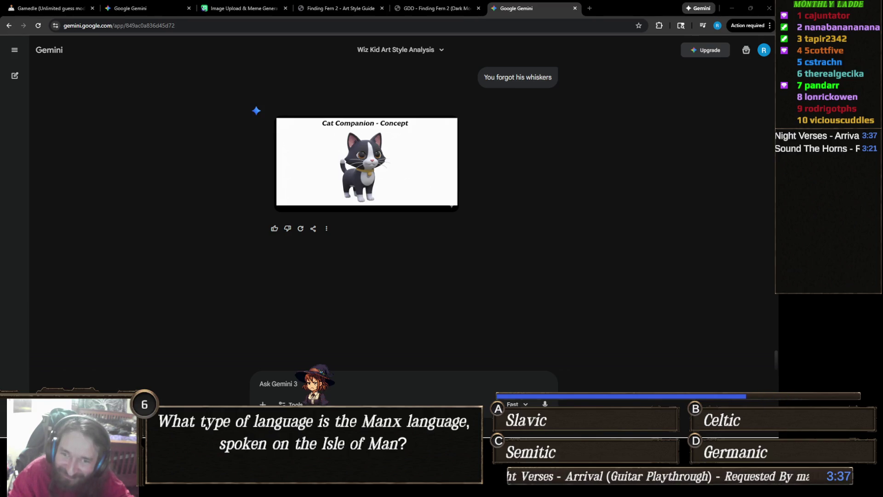
click(340, 8)
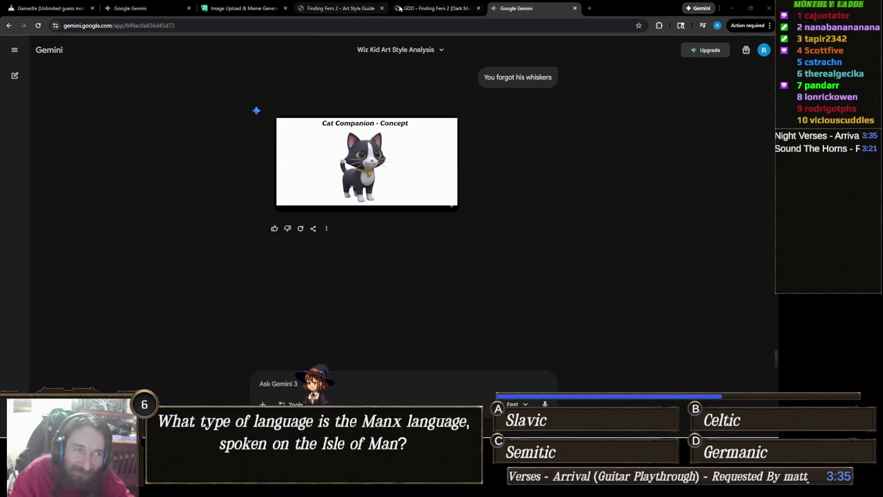
click(595, 206)
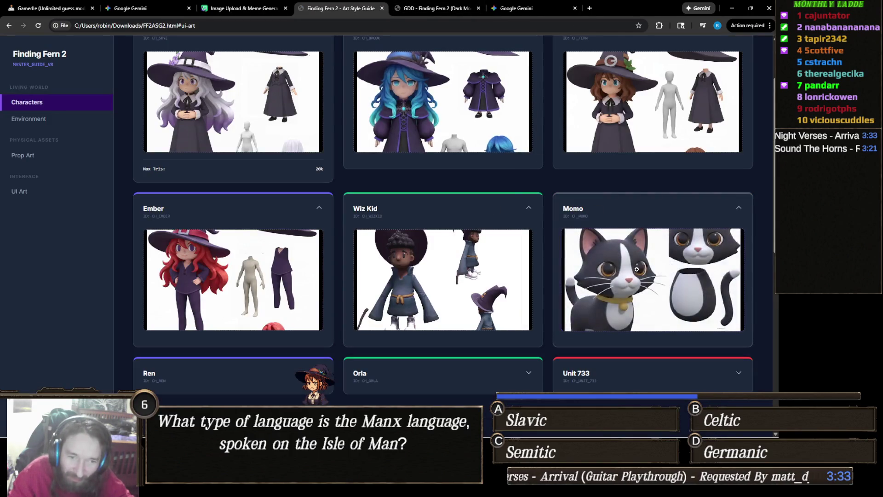
click(636, 282)
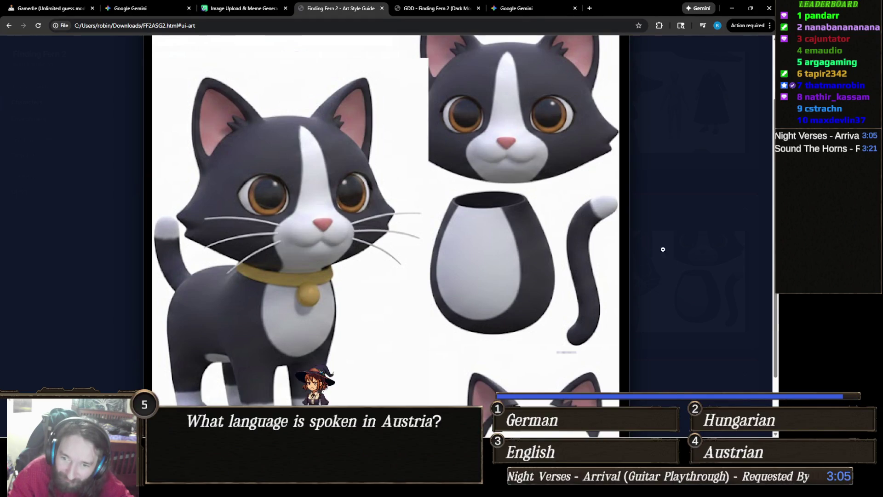
click(678, 241)
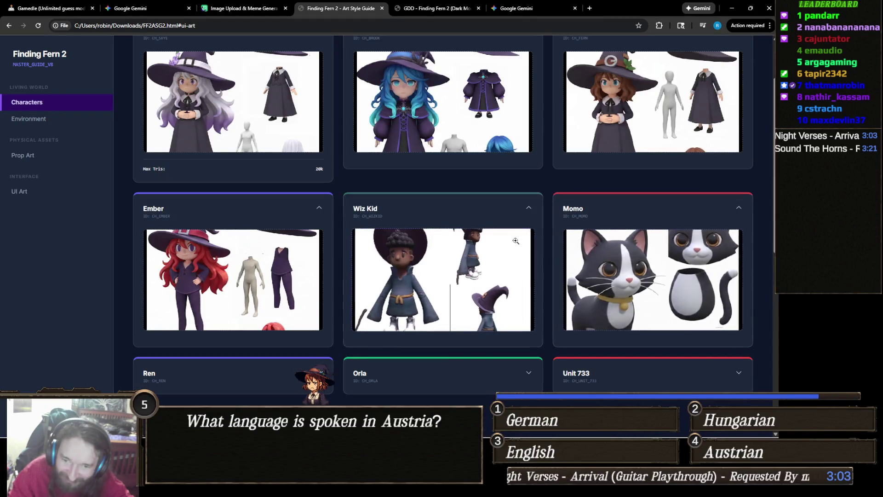
scroll(519, 234, down, 4)
scroll(518, 233, up, 6)
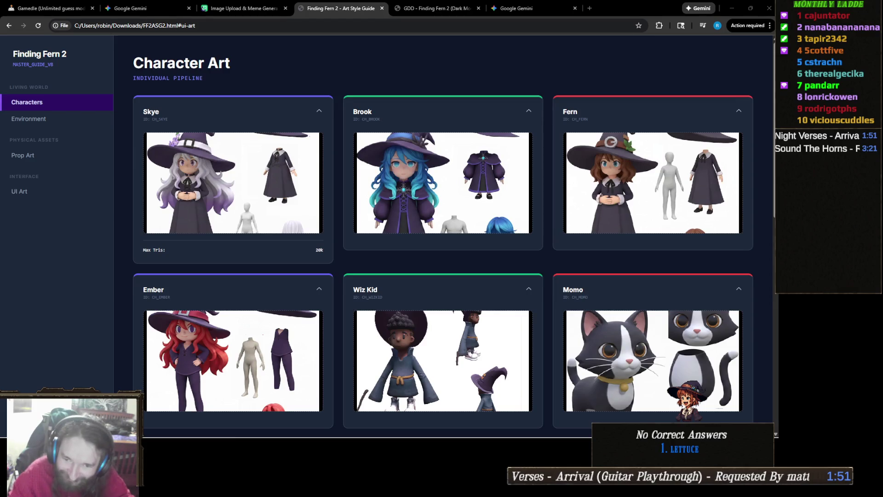
scroll(505, 230, down, 4)
scroll(505, 231, up, 3)
scroll(505, 231, up, 1)
scroll(508, 227, down, 1)
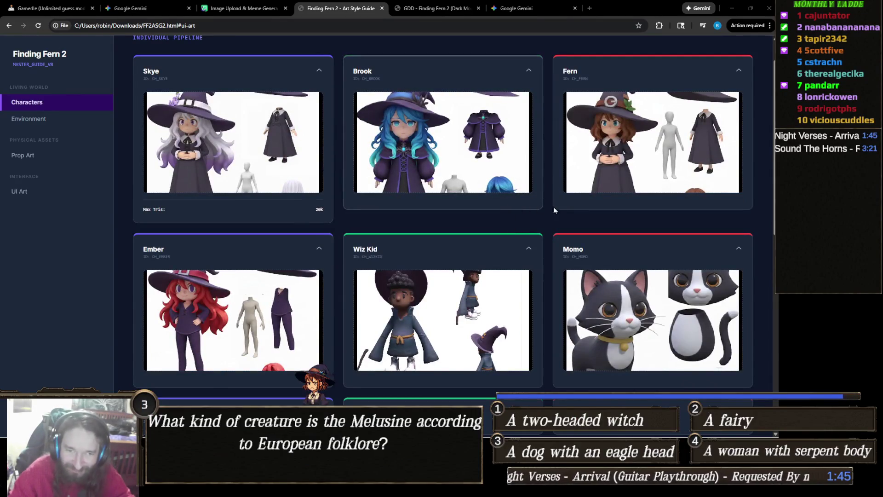
scroll(504, 214, up, 1)
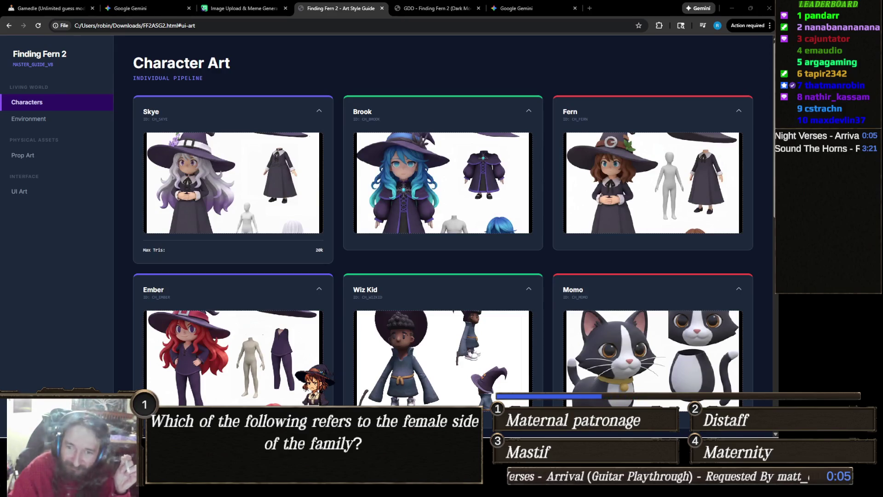
scroll(661, 189, down, 4)
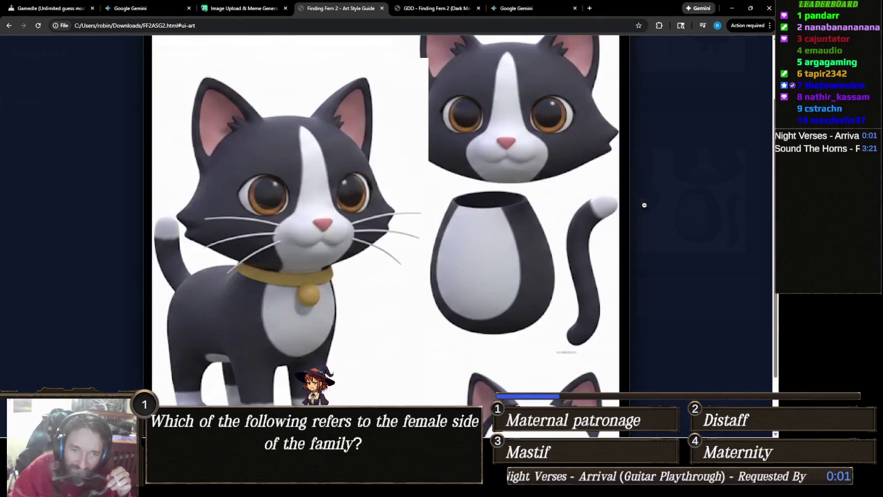
click(655, 205)
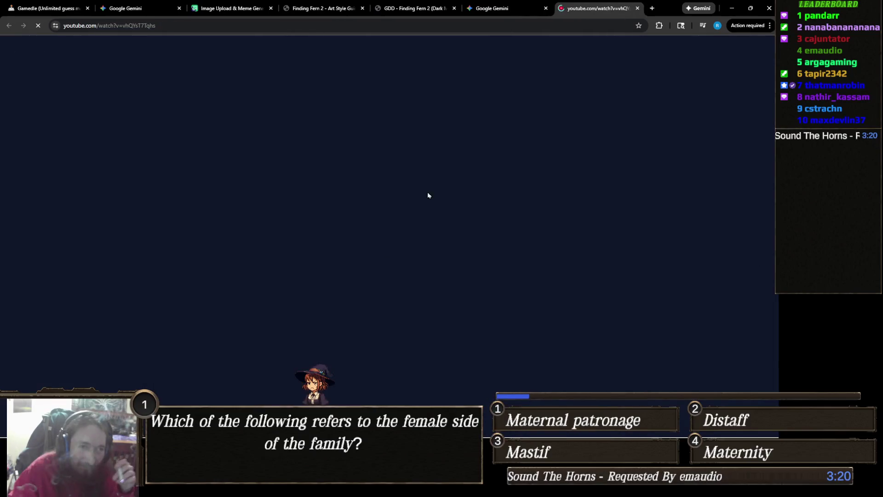
- Close the stray video tab and go back through Gemini and the GDD to the Art Style Guide
click(637, 8)
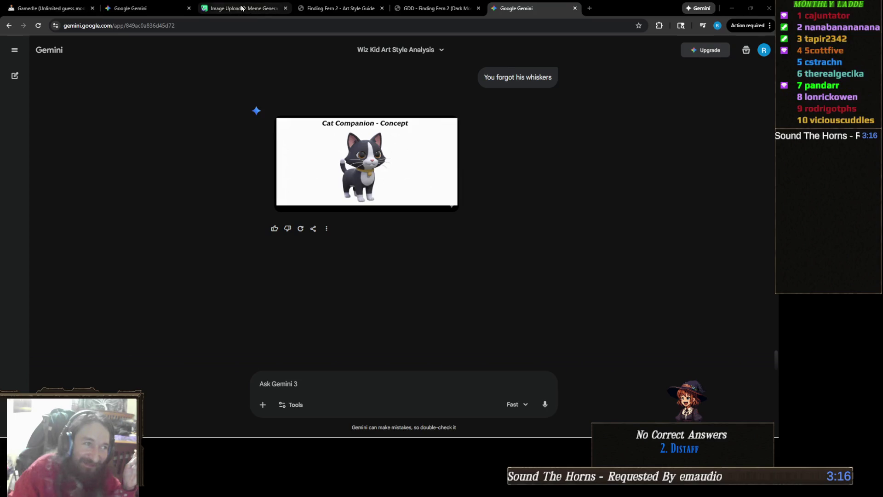
click(141, 14)
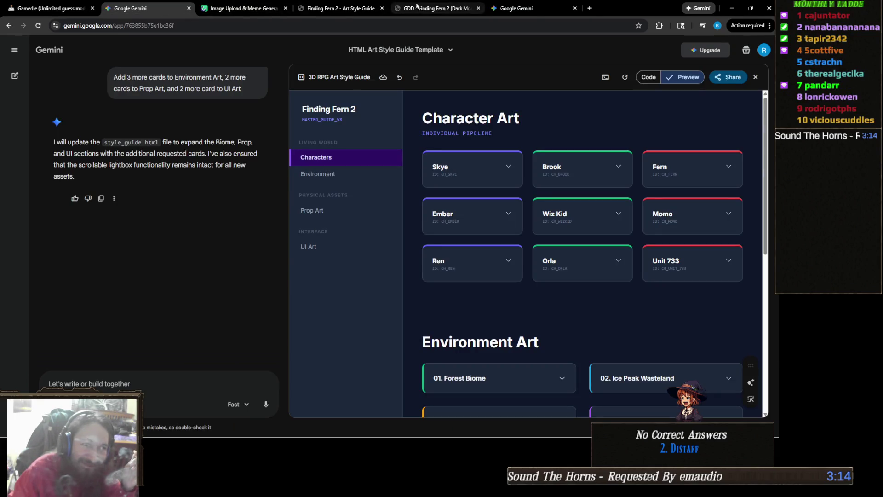
click(440, 9)
click(340, 9)
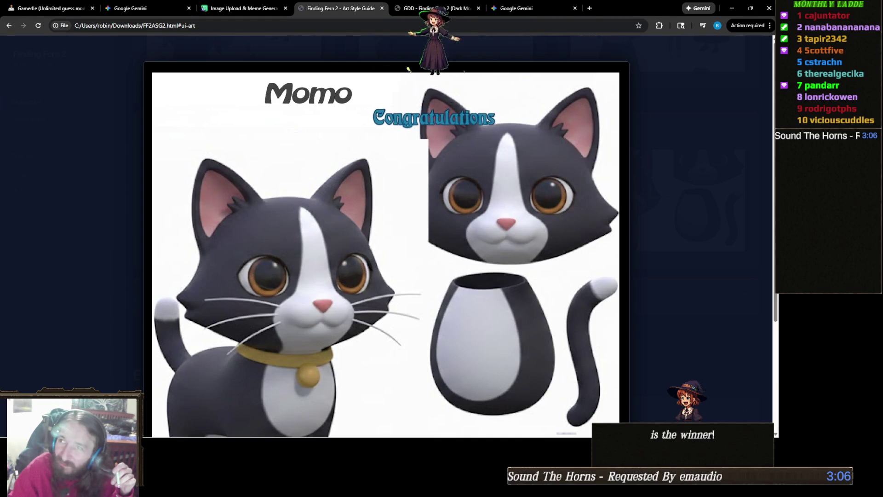
- Close the enlarged Momo cat artwork
mouse_move(378, 436)
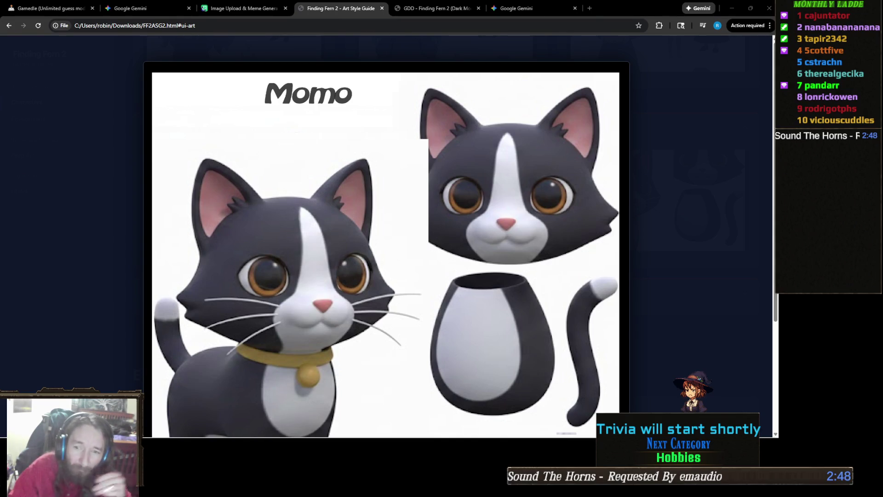
scroll(493, 276, down, 2)
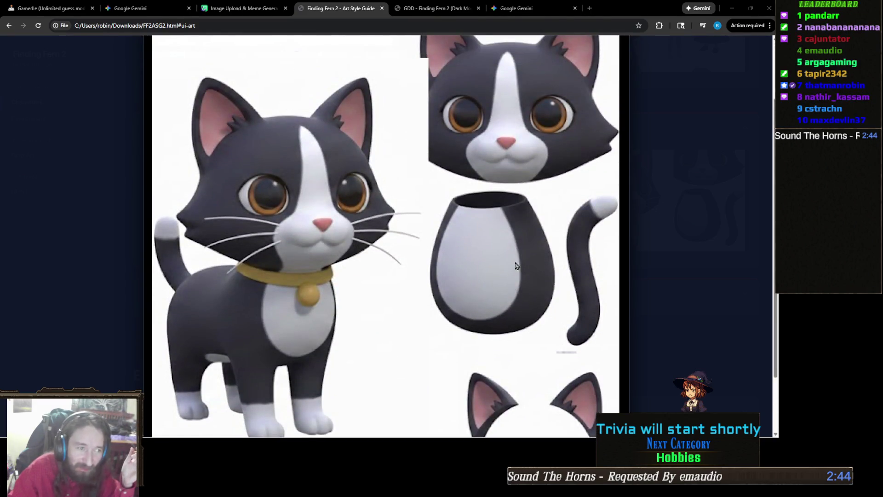
click(691, 221)
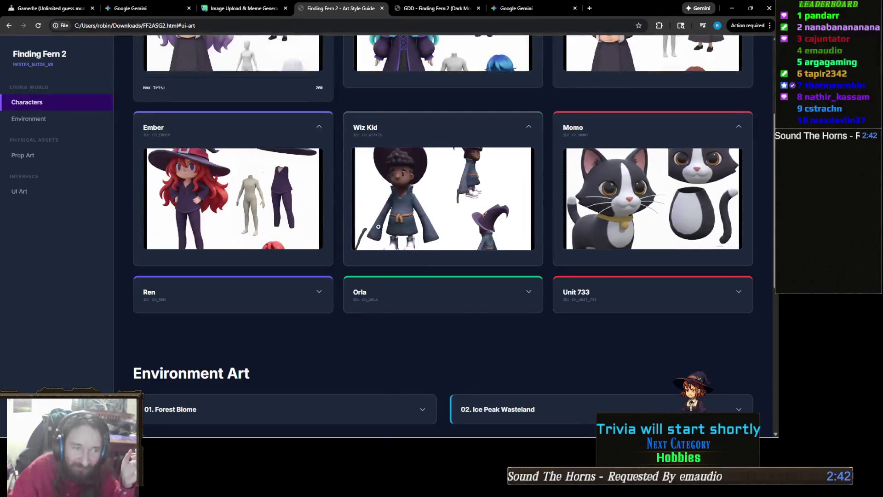
- Scroll to Environment Art and preview the 01. Forest Biome concept art
scroll(363, 221, down, 2)
scroll(382, 212, up, 2)
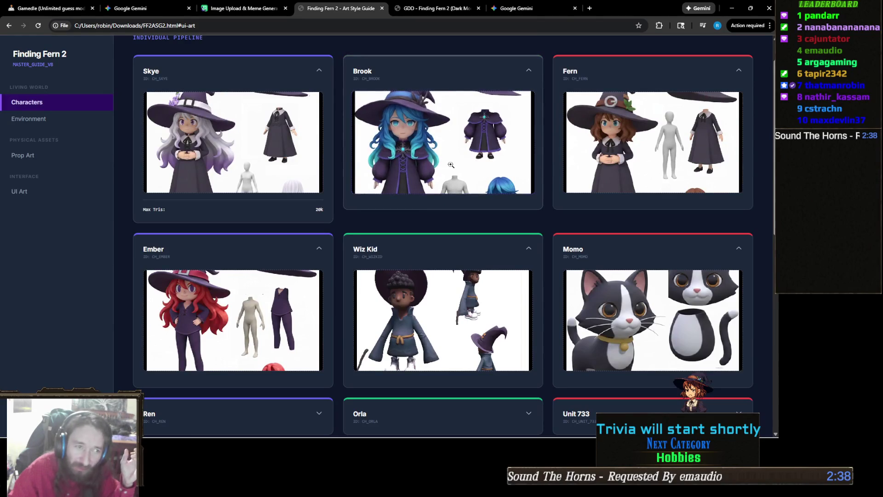
scroll(449, 161, down, 3)
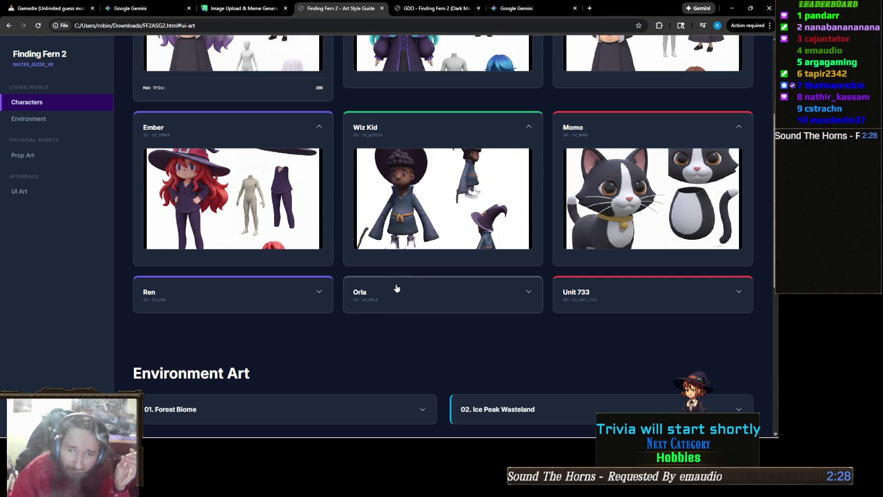
scroll(407, 275, down, 3)
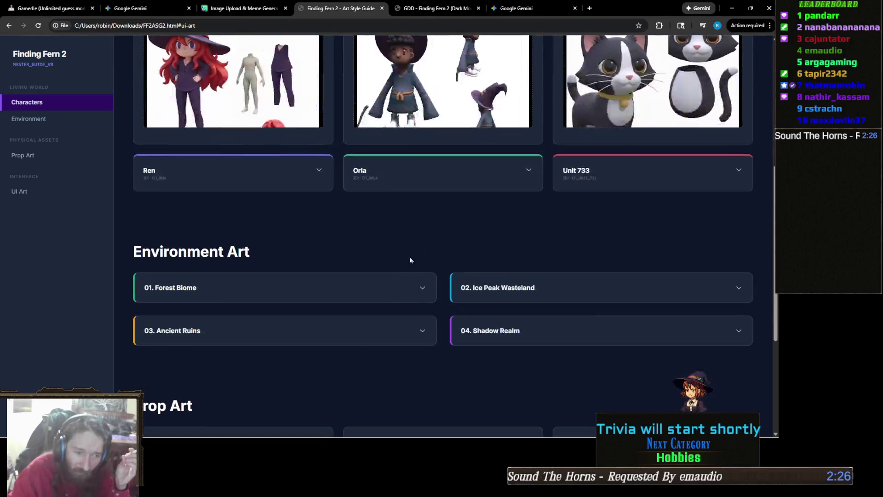
scroll(399, 251, down, 2)
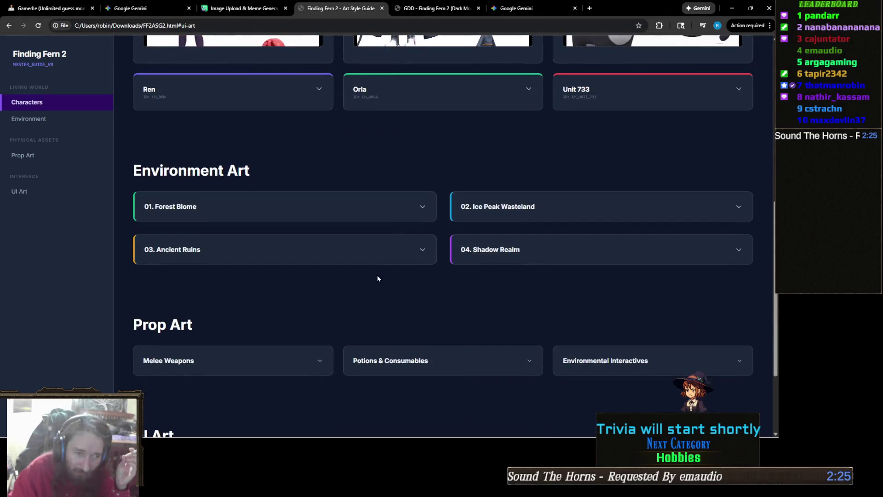
click(228, 212)
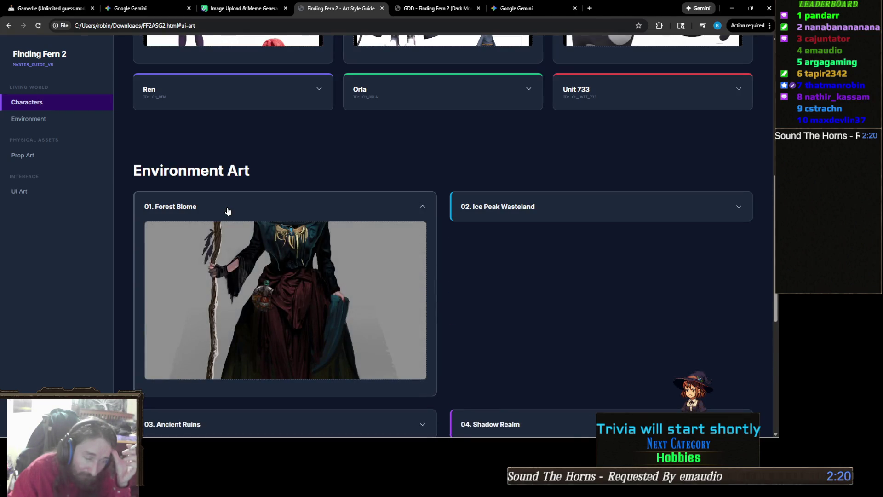
click(227, 211)
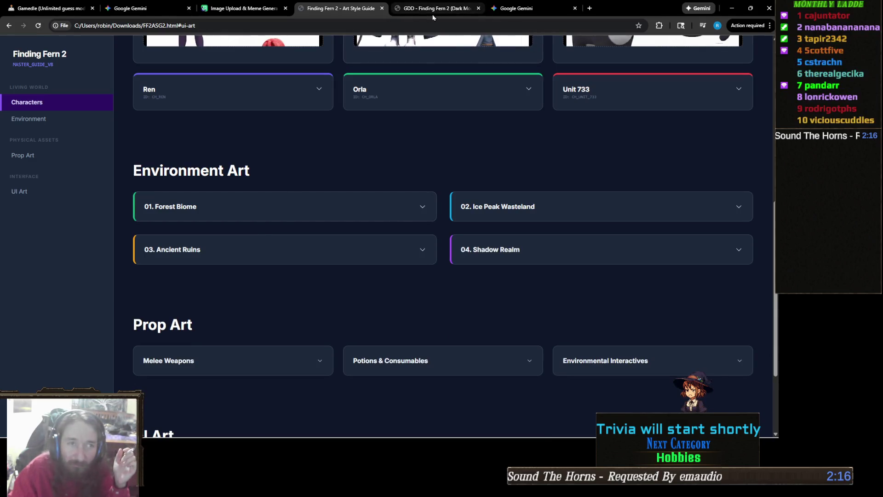
click(520, 8)
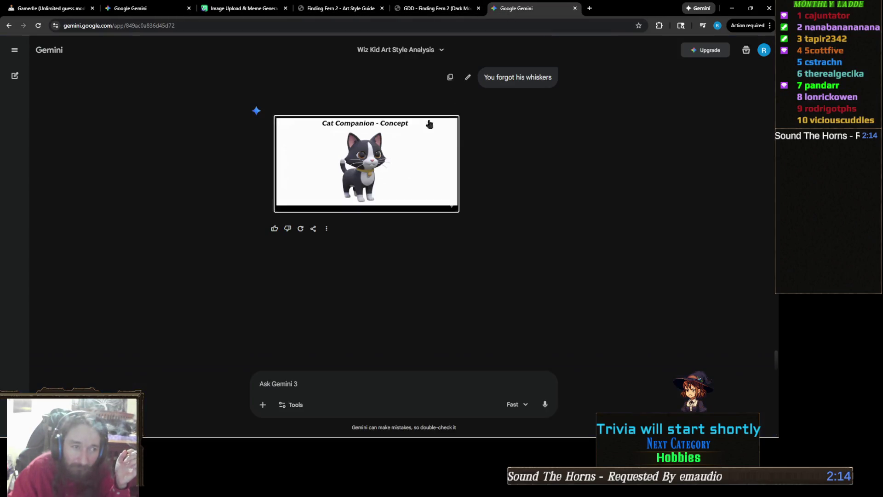
- Prompt Gemini with 'Generate concept art for a forest environment' and view the image full size
scroll(508, 240, up, 2)
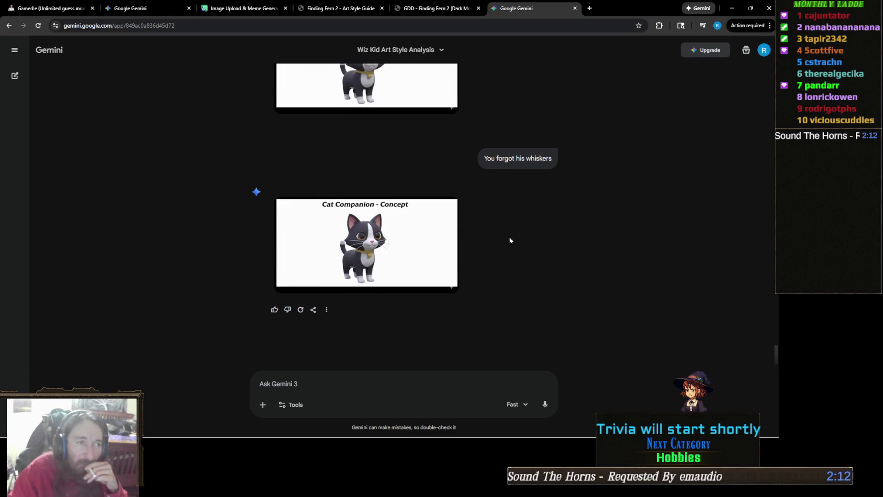
scroll(432, 303, down, 2)
text(Generate some)
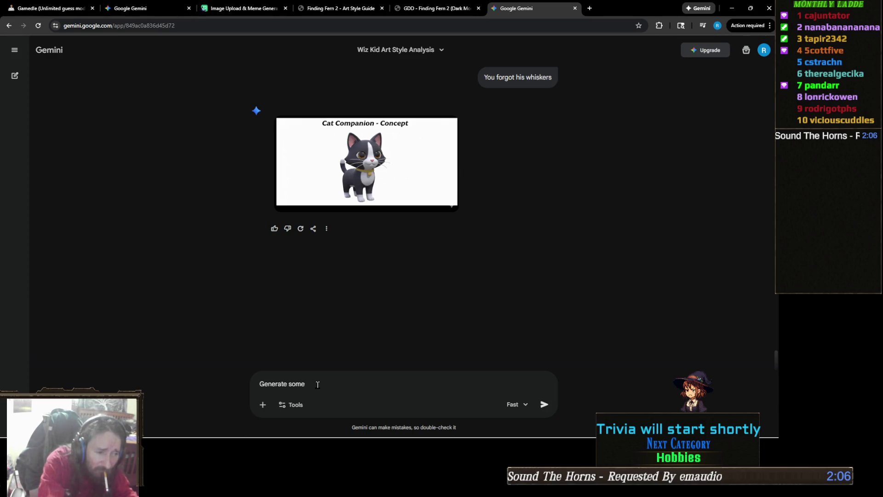
key(BackSpace)
key(BackSpace)
key(BackSpace)
key(BackSpace)
text(concept)
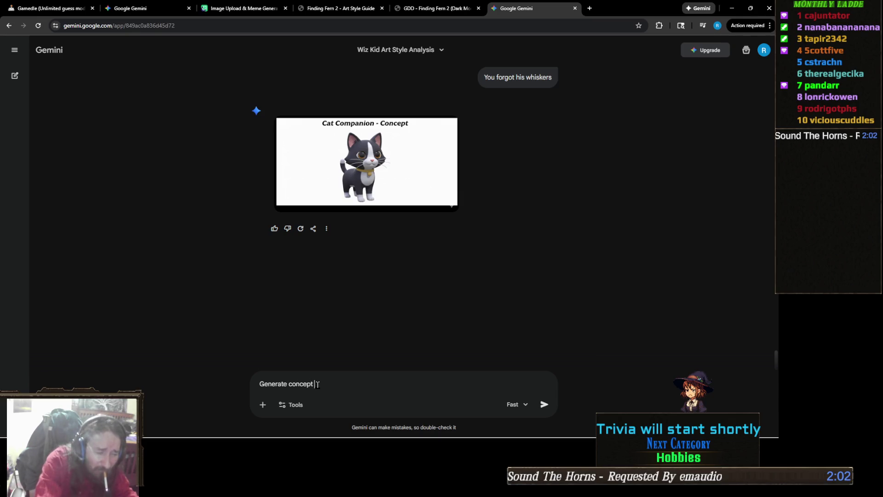
text( art for a forest environment)
key(Return)
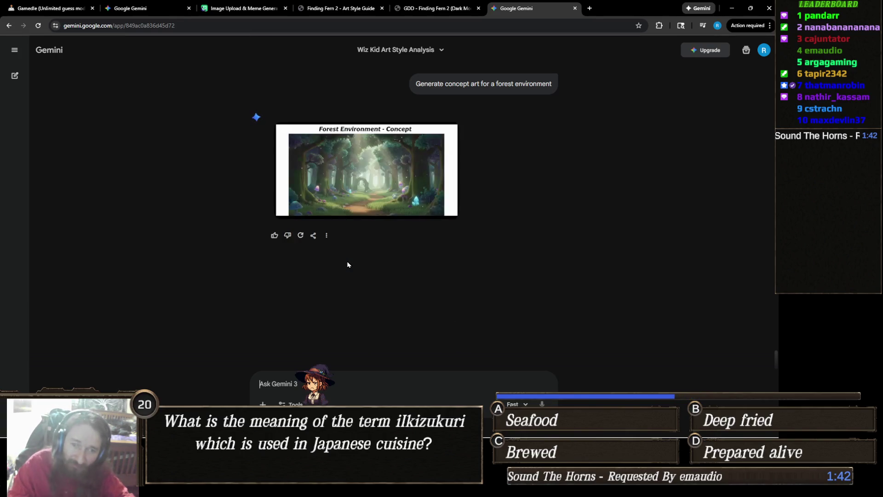
click(407, 186)
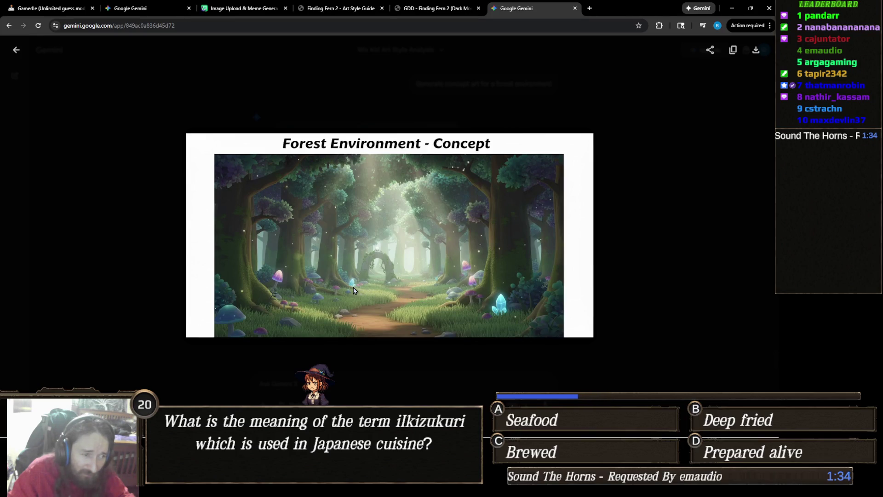
key(Escape)
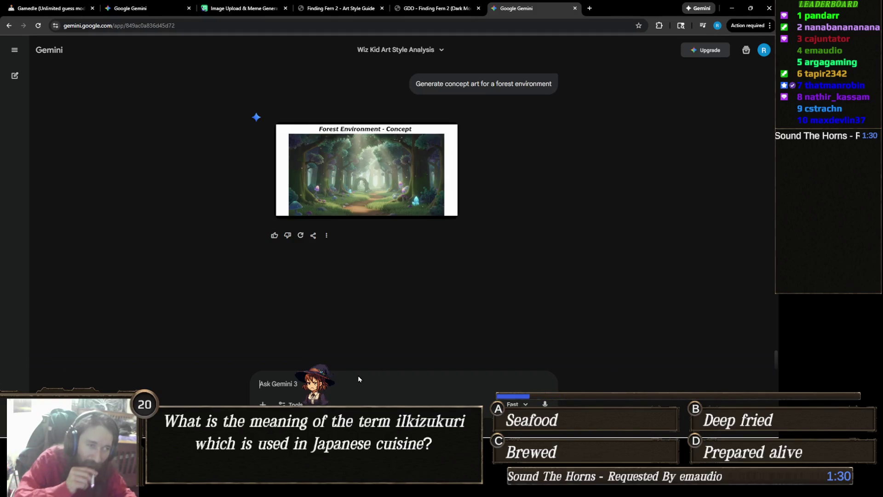
- Ask Gemini for a breakdown of separate pieces and enlarge the resulting modular pieces image
text(Now)
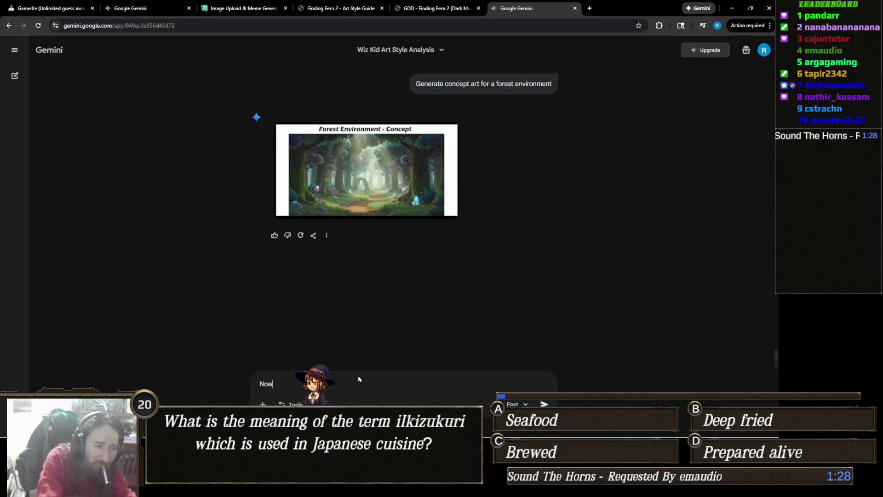
text( generate a b)
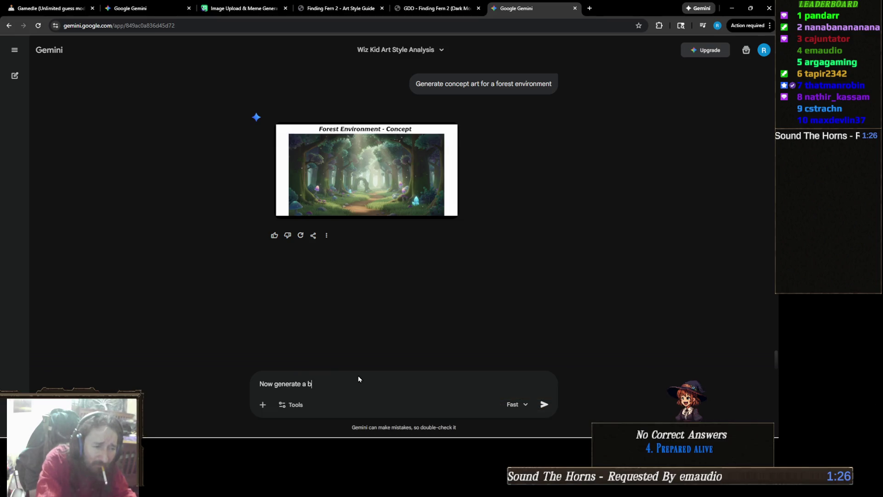
text(reakdow)
text(seperate pic)
text(ces)
key(Return)
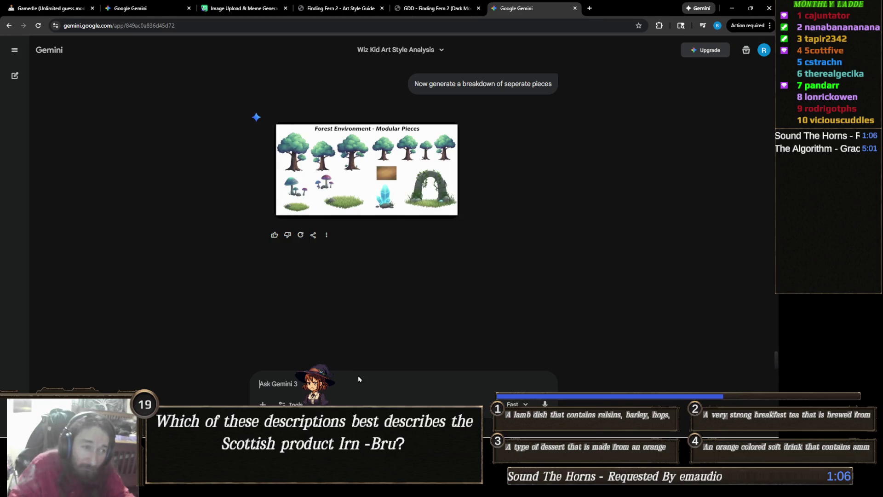
click(387, 162)
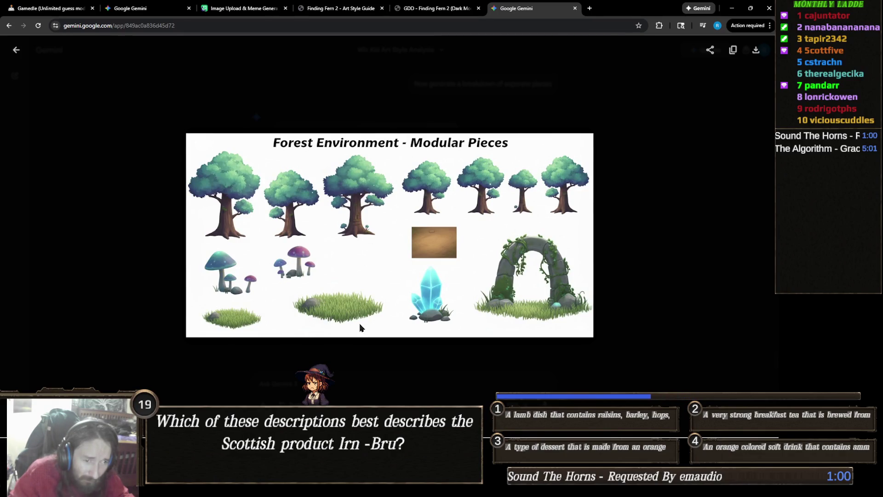
- Copy the 'Forest Environment - Concept' image from Gemini with its Copy image option
click(344, 351)
scroll(362, 315, up, 3)
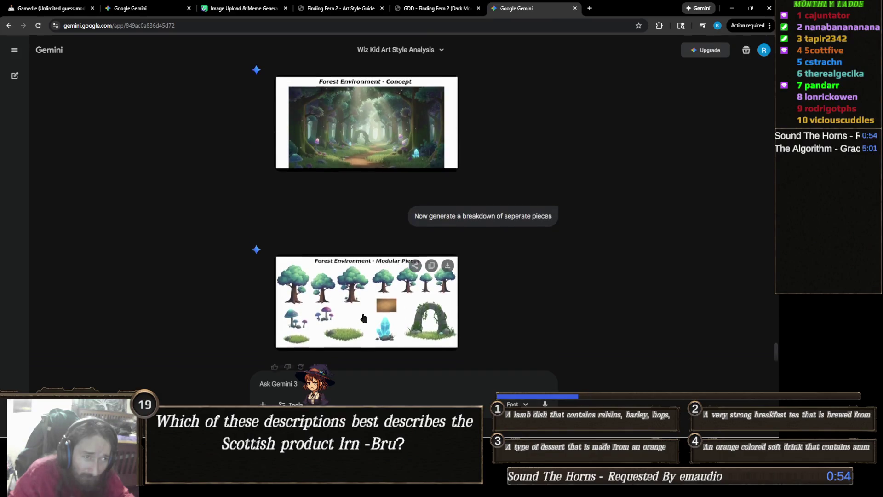
click(379, 168)
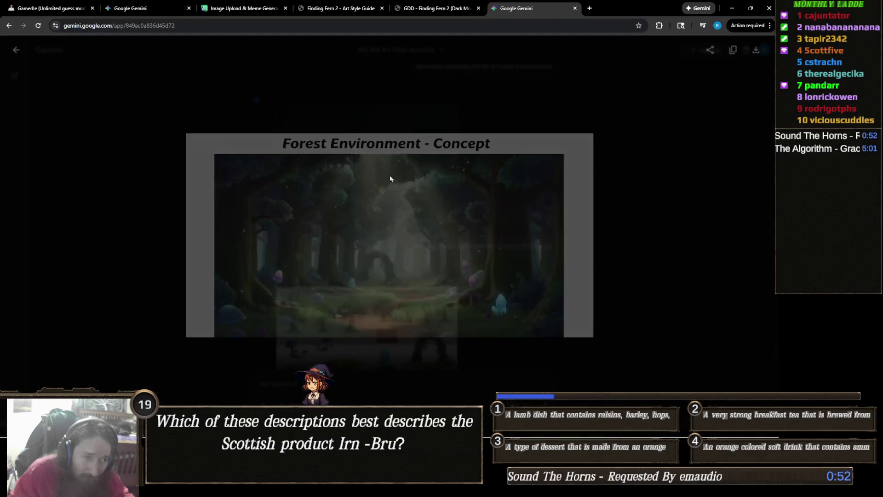
right_click(411, 230)
click(451, 266)
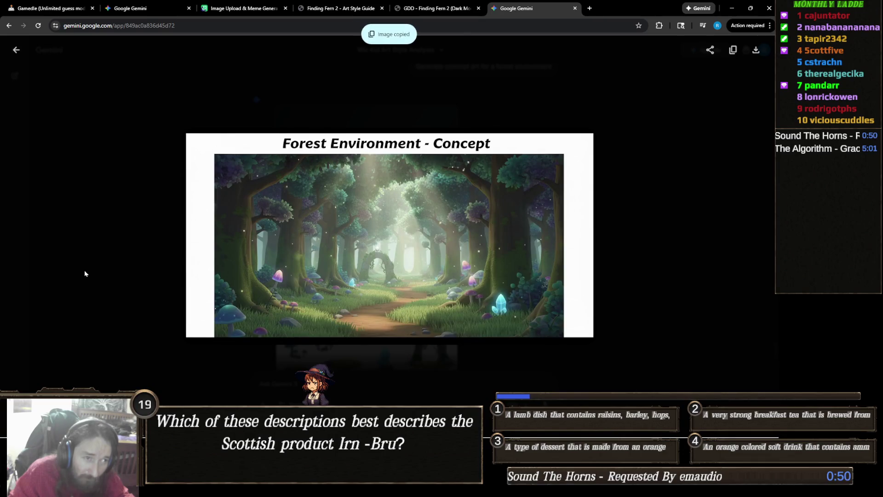
click(87, 269)
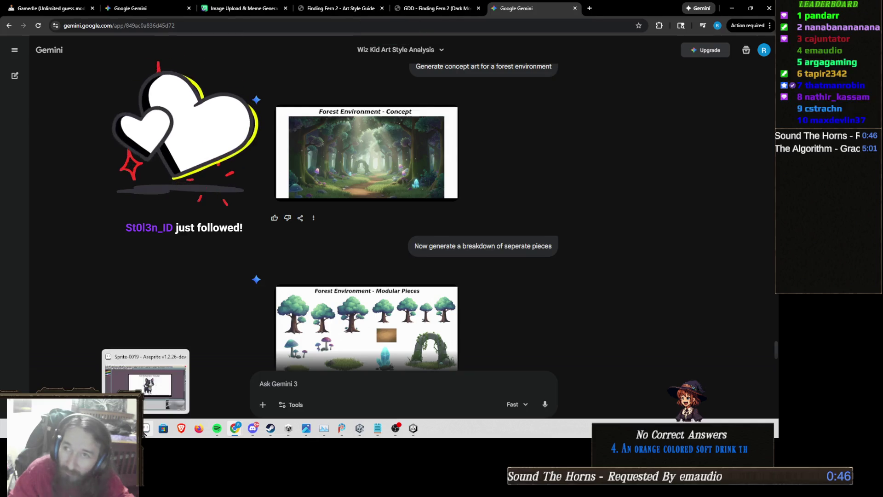
- In Aseprite, close the cat concept sprite Sprite-0019 without saving
click(146, 428)
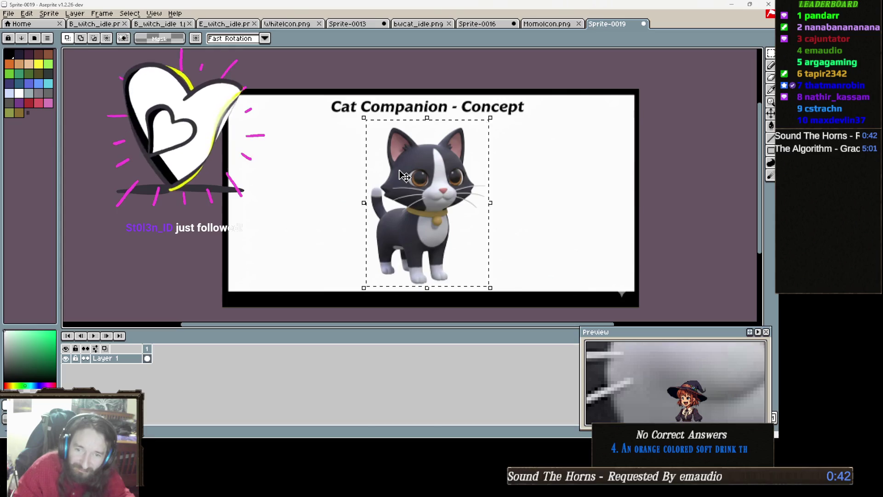
click(9, 13)
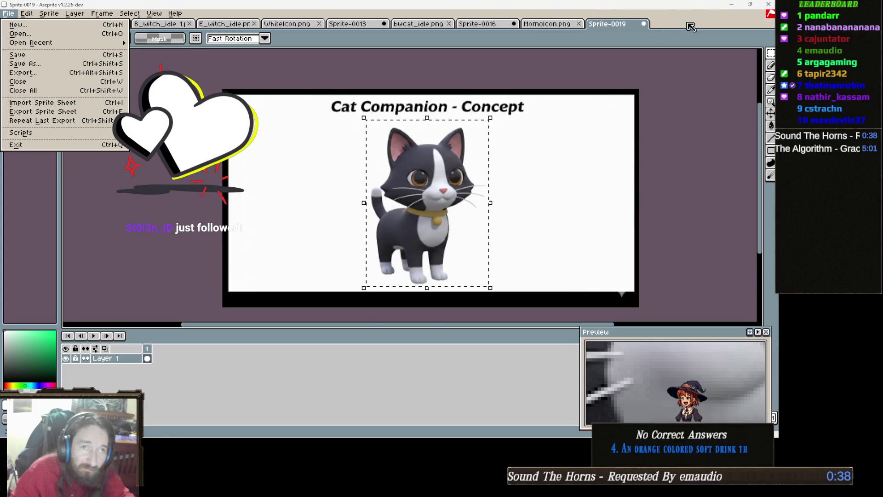
key(ctrl+w)
click(390, 242)
- Create a new 1024x535 sprite and paste the forest concept image into it
click(9, 13)
click(16, 22)
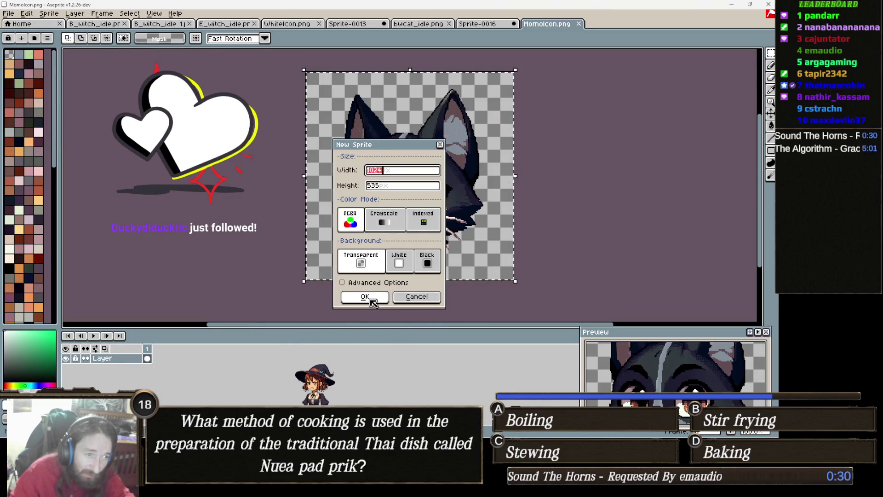
click(362, 298)
key(ctrl+v)
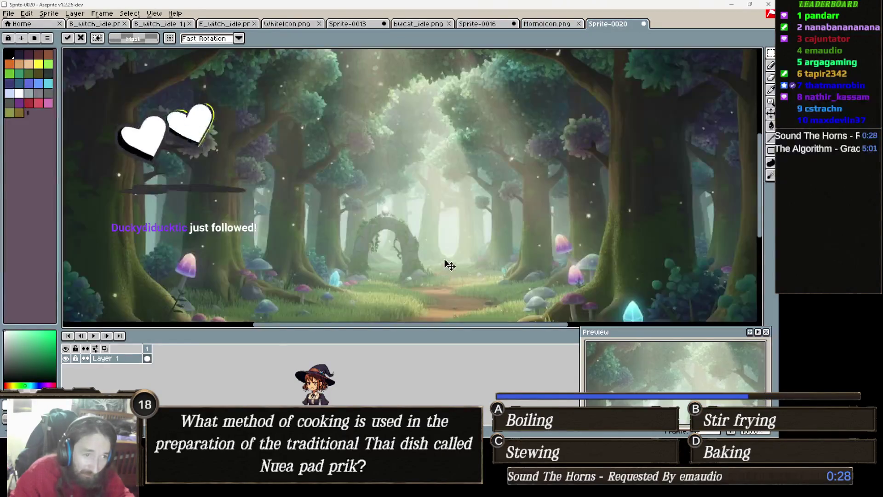
key(alt+Tab)
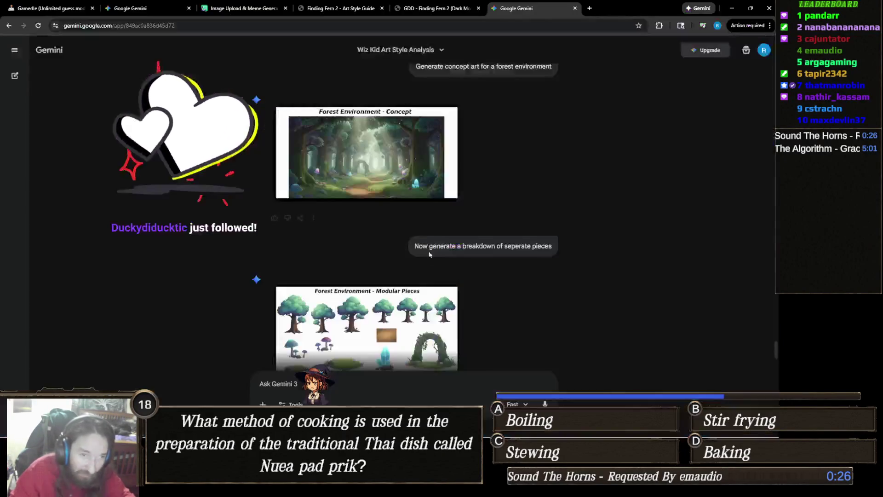
- Copy the 'Forest Environment - Modular Pieces' image from Gemini and return to Aseprite
click(432, 295)
right_click(413, 258)
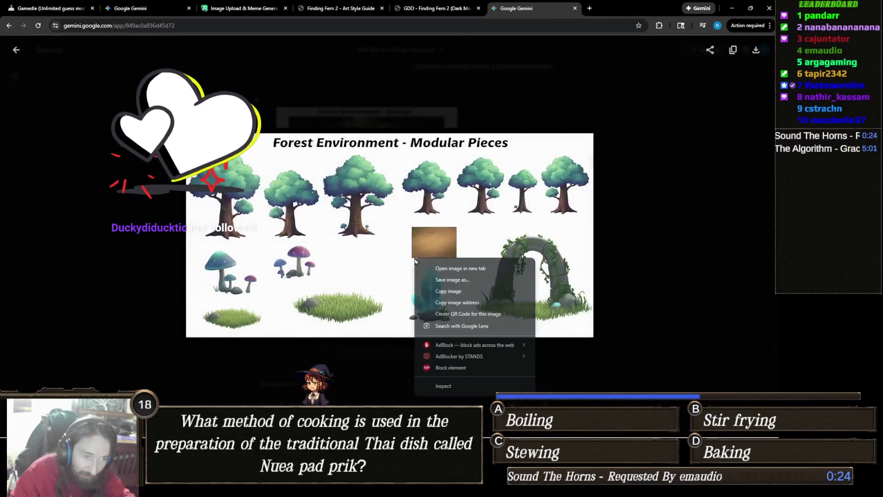
click(446, 291)
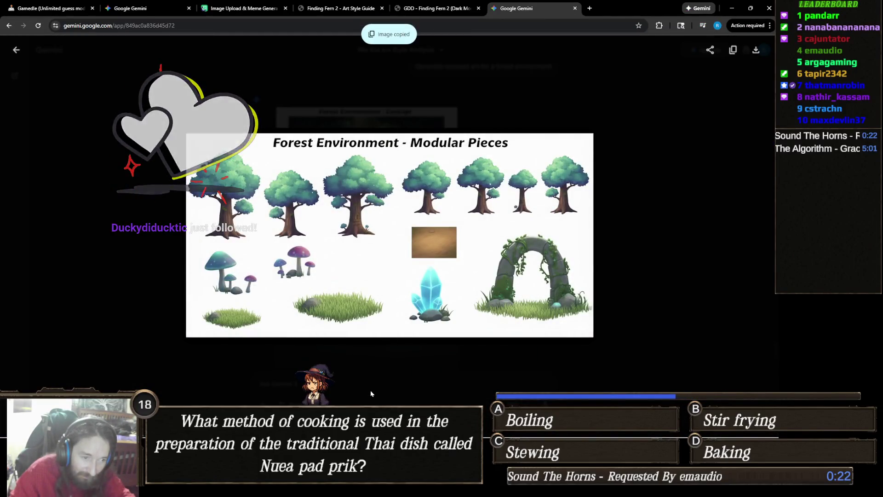
click(371, 390)
key(alt+Tab)
drag(495, 272, 475, 213)
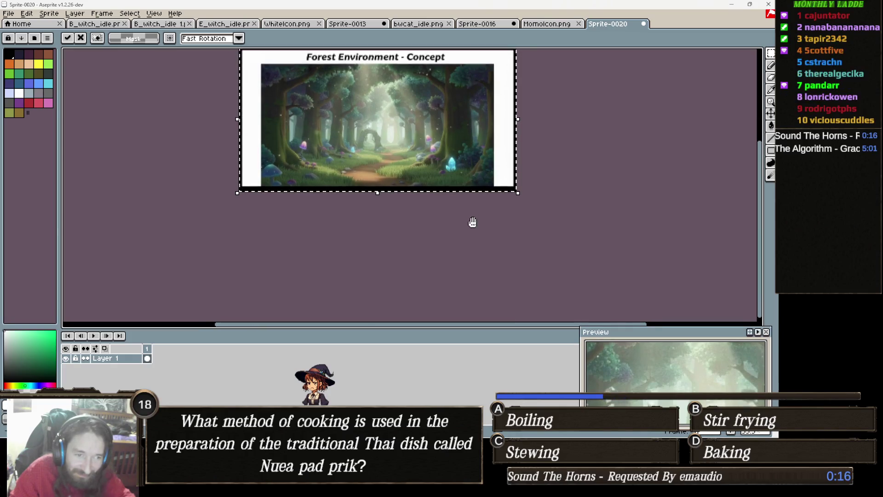
- Extend the canvas bottom to 1006 px tall and paste the modular pieces image
key(ctrl+alt+c)
drag(483, 186, 486, 318)
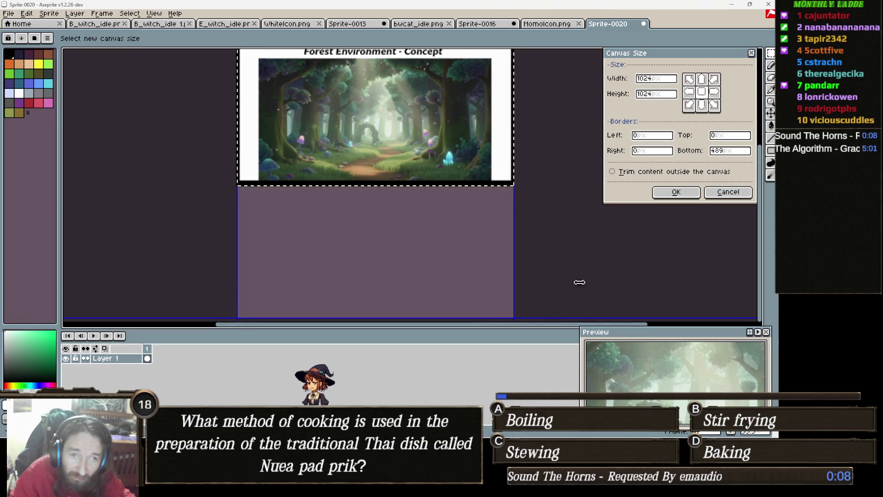
click(676, 192)
mouse_move(399, 255)
mouse_down()
mouse_move(399, 211)
mouse_move(426, 235)
mouse_up()
key(ctrl+v)
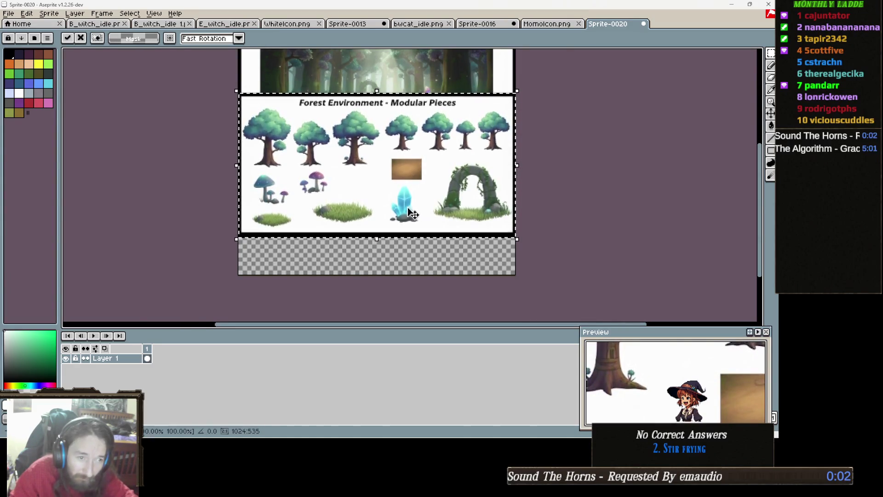
- Nudge the pasted Modular Pieces image with the arrow keys until it sits directly under the concept, then commit it
key(Down)
key(Down)
key(Down)
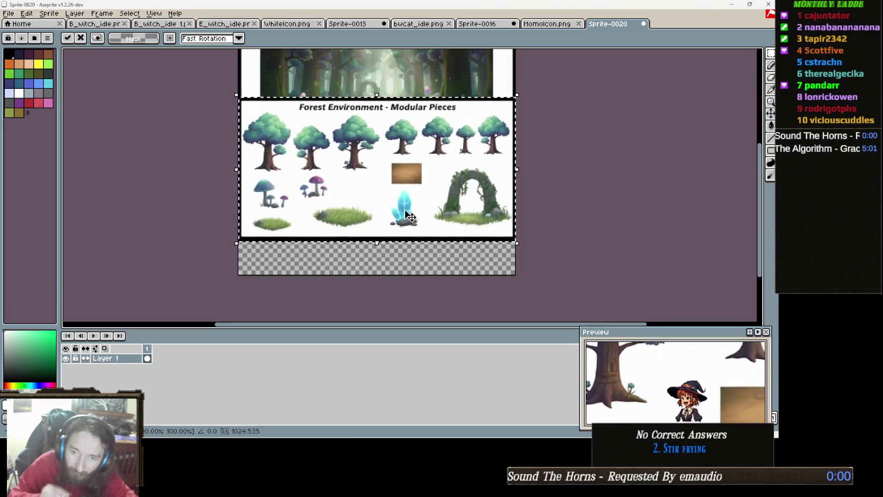
key(Down)
key(Down)
key(Down)
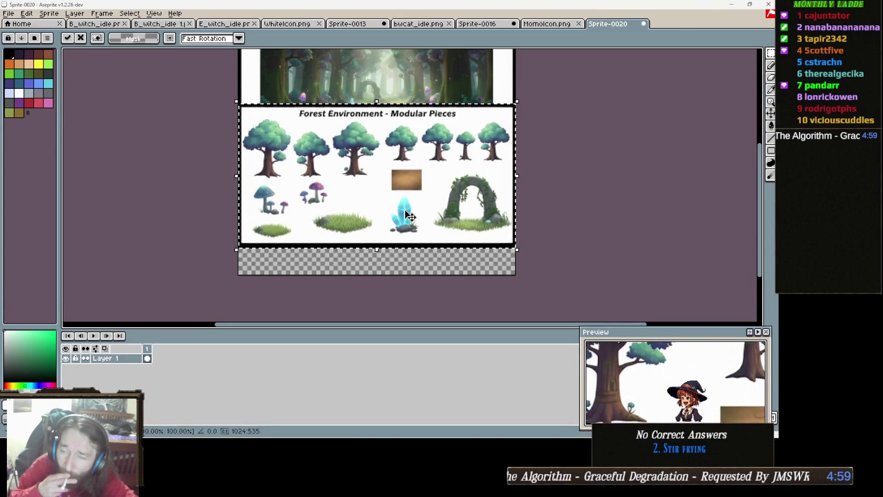
key(Down)
key(Down)
key(Down)
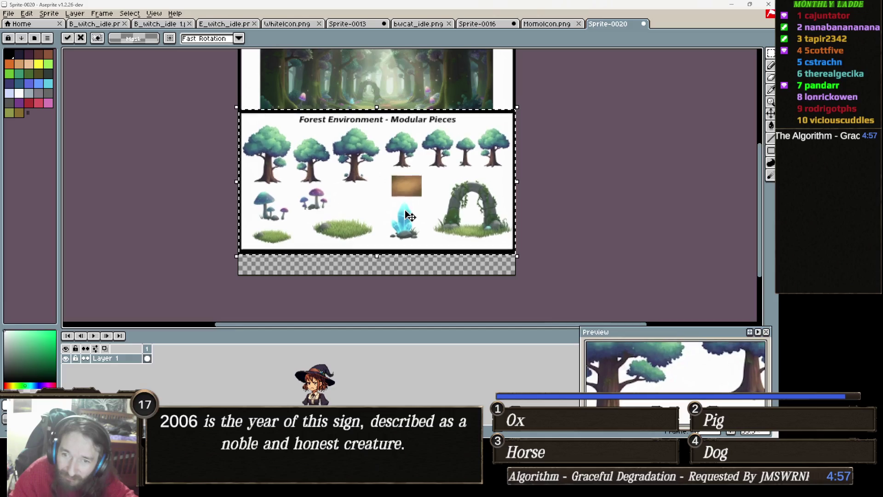
key(Down)
key(Down)
key(Down)
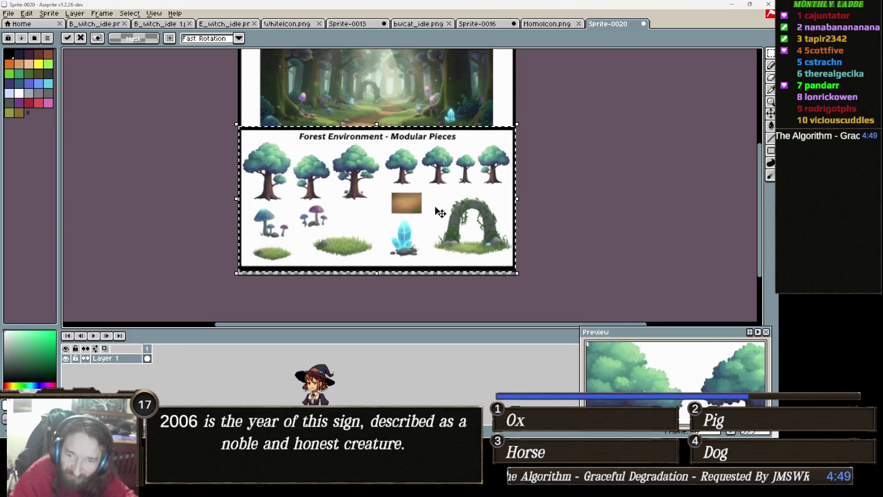
key(Down)
key(Down)
key(Down)
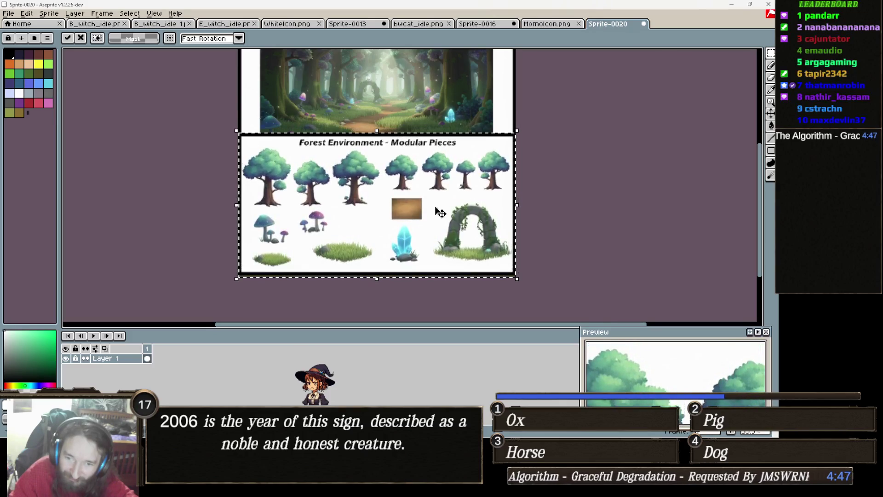
key(Down)
key(Down)
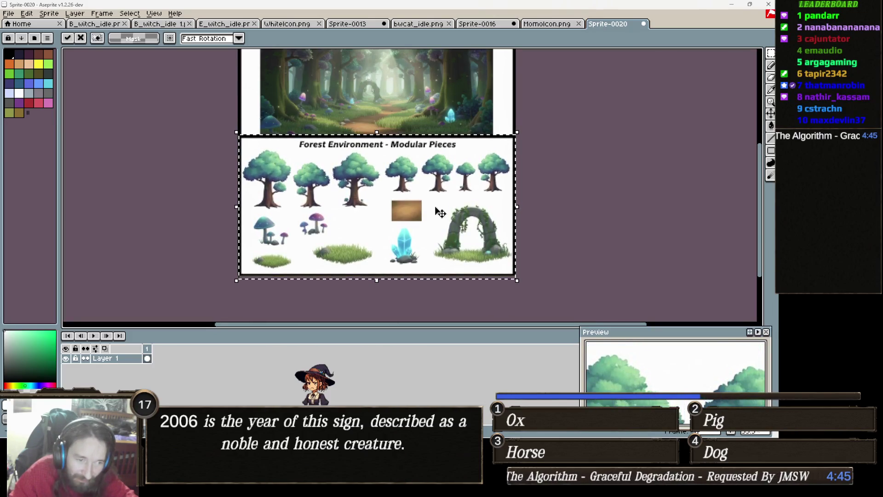
key(Down)
key(Down)
key(Down)
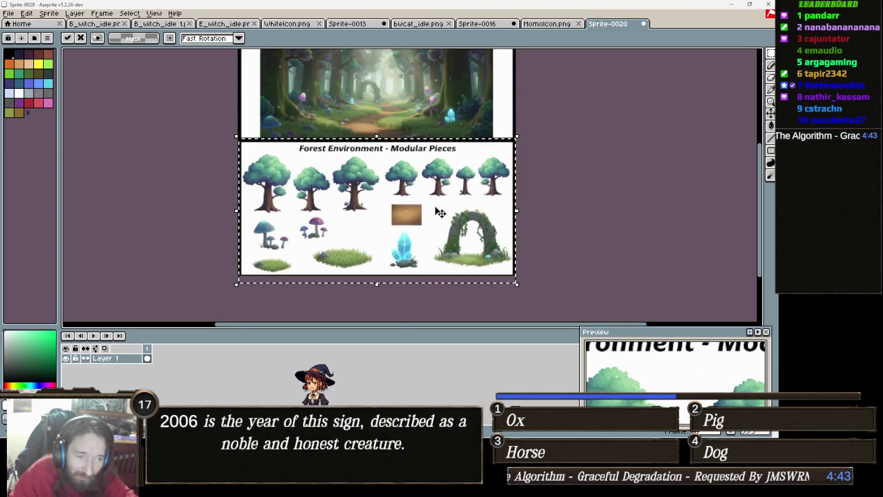
key(Up)
key(Up)
key(Up)
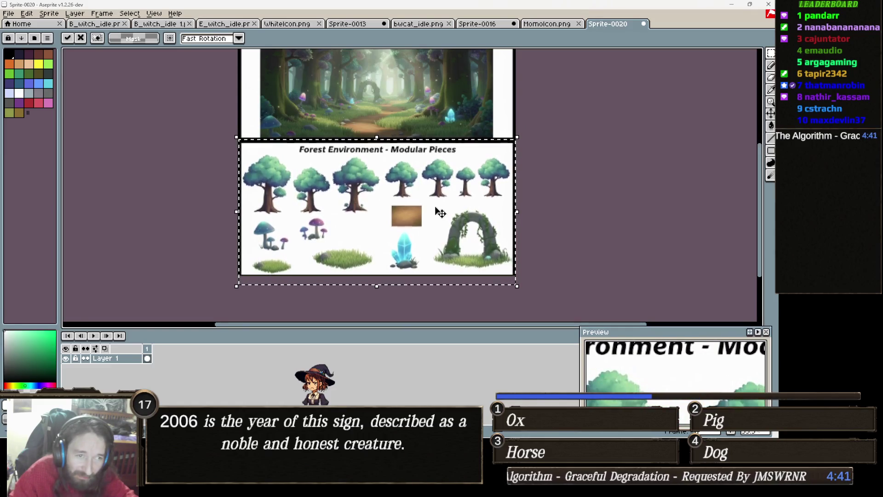
key(Up)
key(Up)
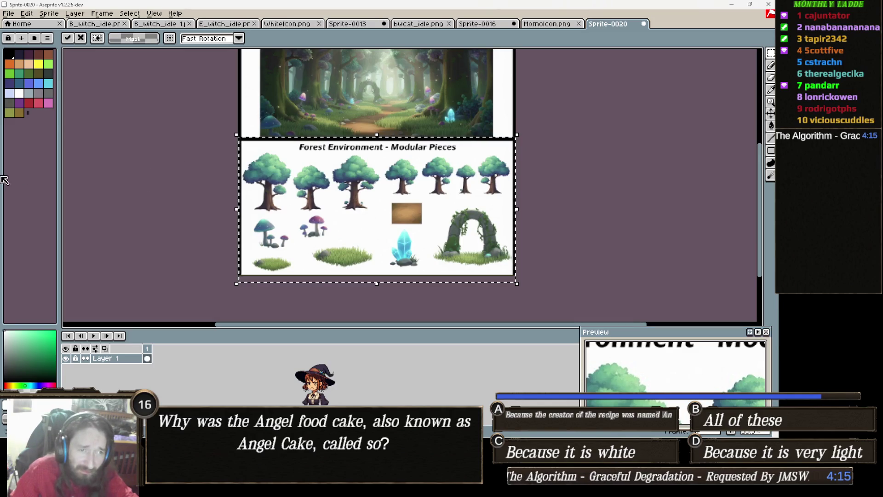
key(ctrl+d)
mouse_move(352, 170)
mouse_down()
mouse_move(337, 202)
mouse_move(298, 174)
mouse_up()
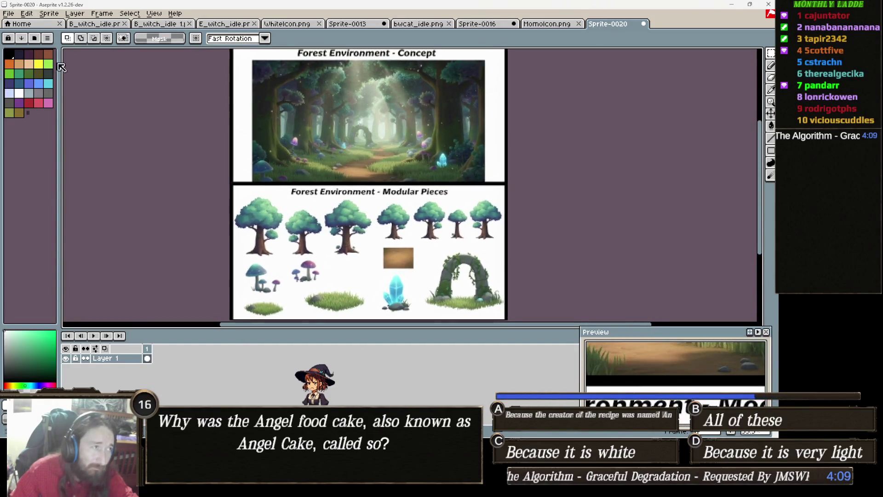
- Start Save As and browse to the Downloads folder
click(8, 12)
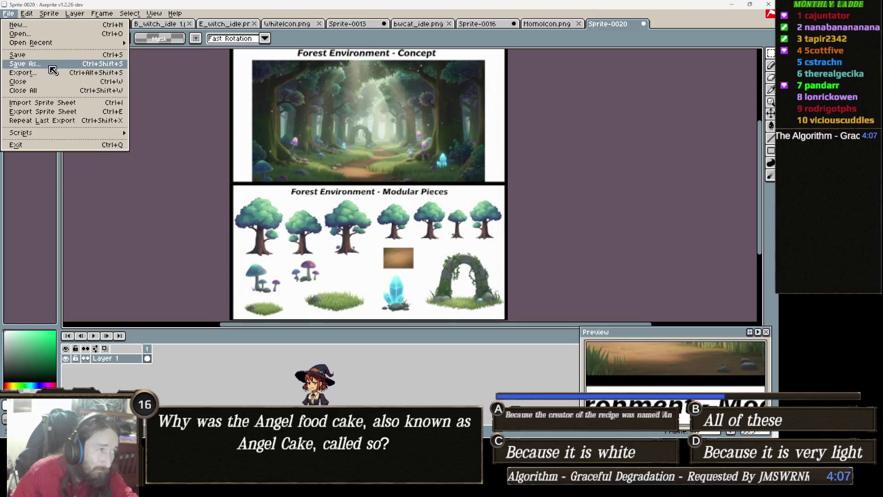
click(43, 64)
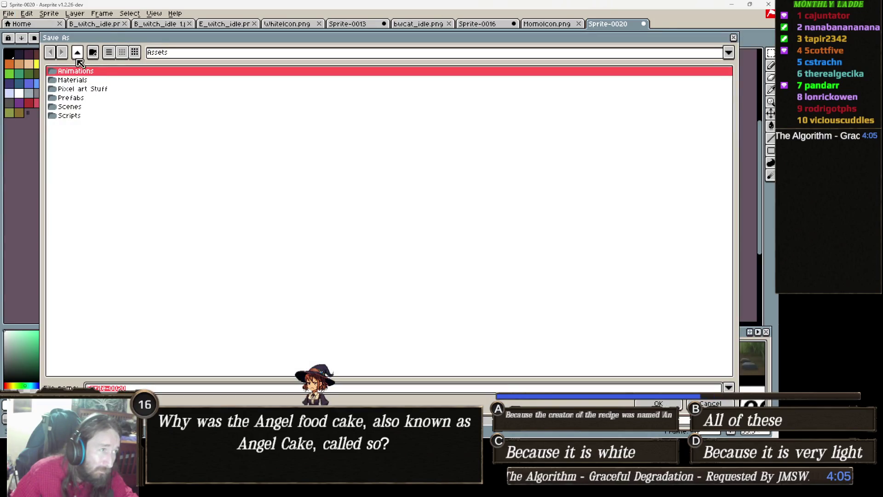
click(200, 55)
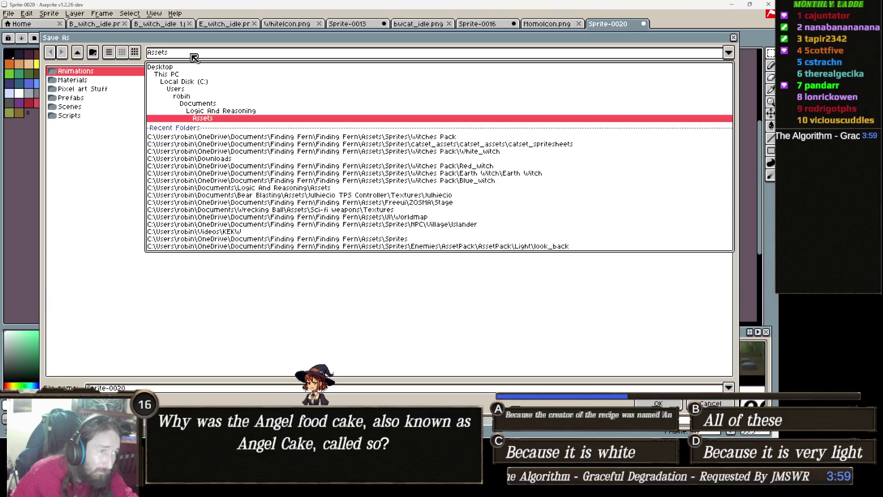
click(207, 105)
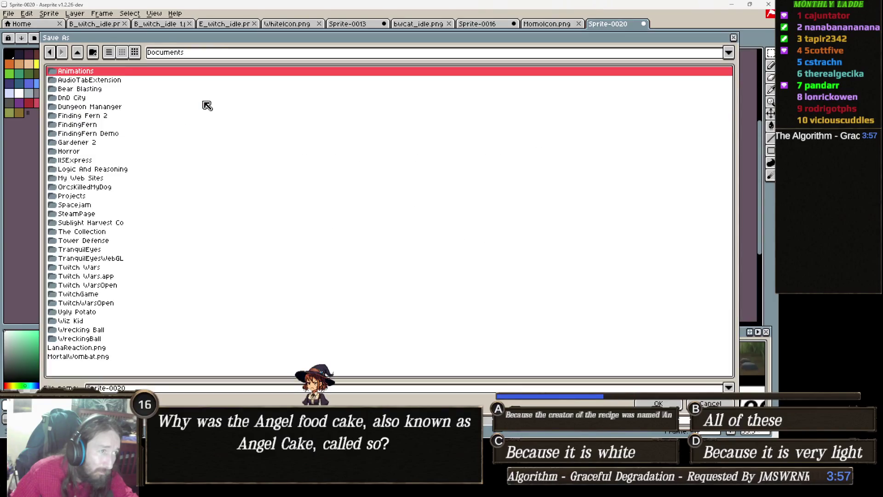
click(78, 52)
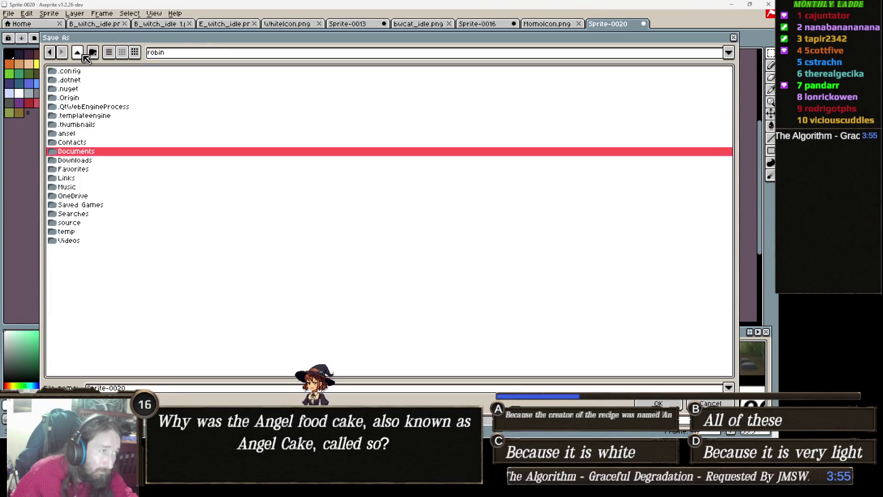
double_click(104, 163)
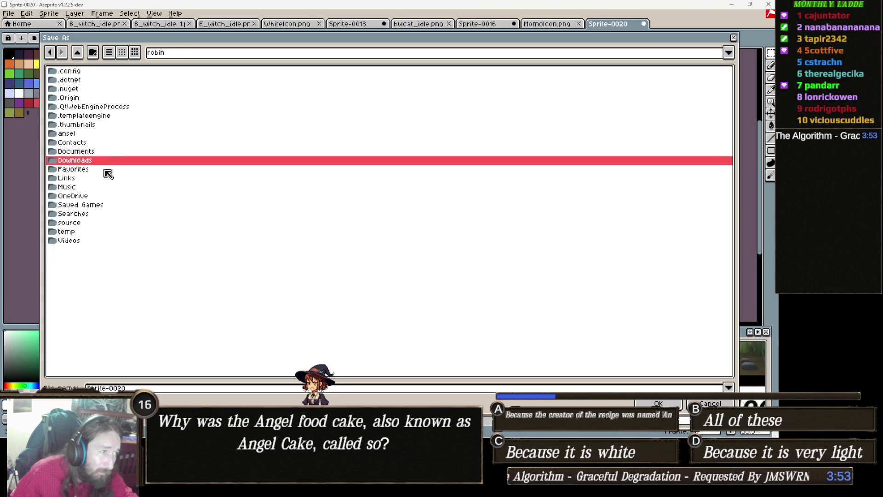
- Name the file ForestEnvConcept, choose the jpg format, and confirm
click(144, 388)
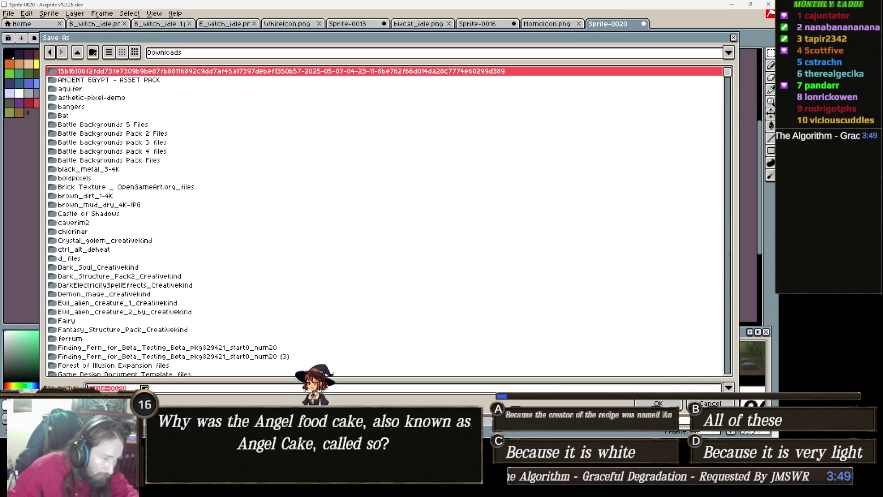
text(Fores)
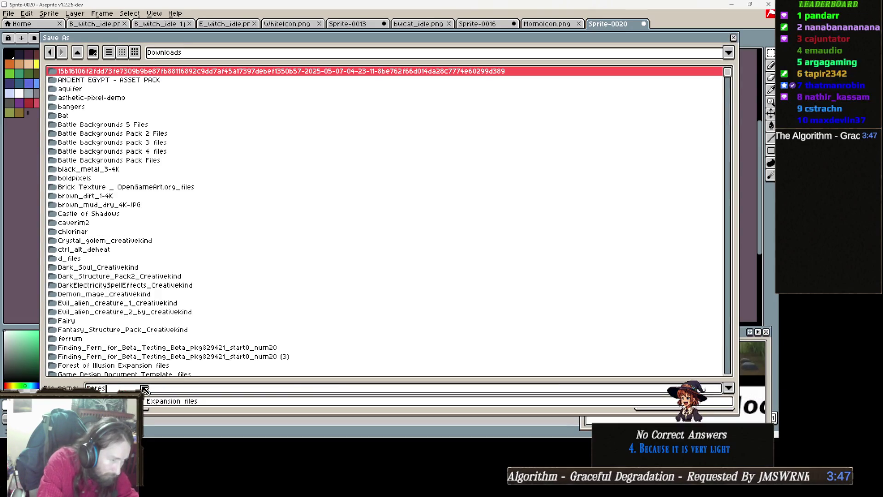
text(tEnvConcept)
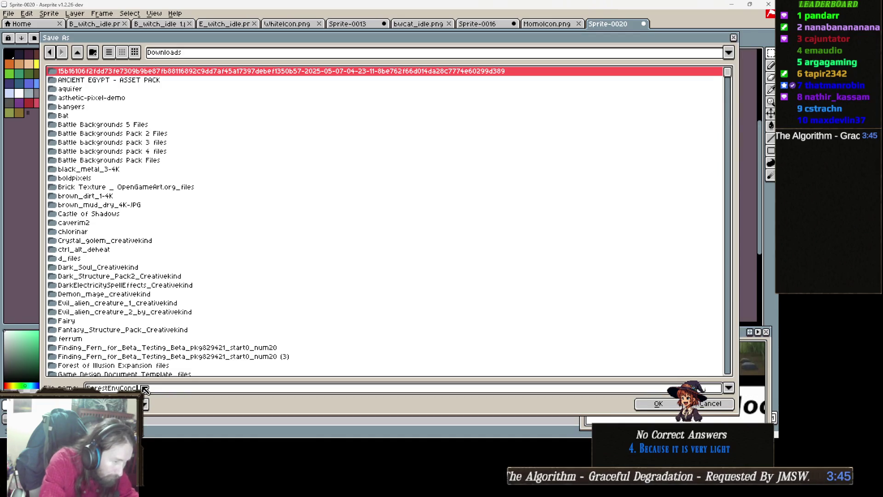
click(147, 411)
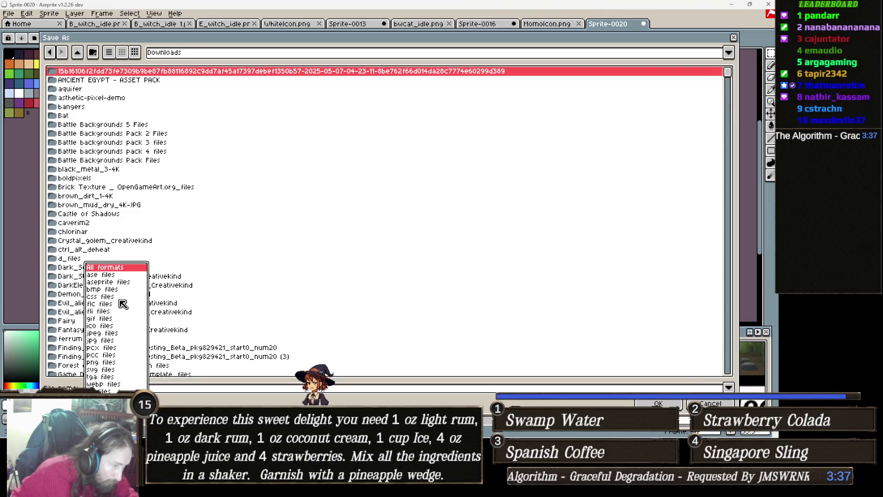
click(108, 340)
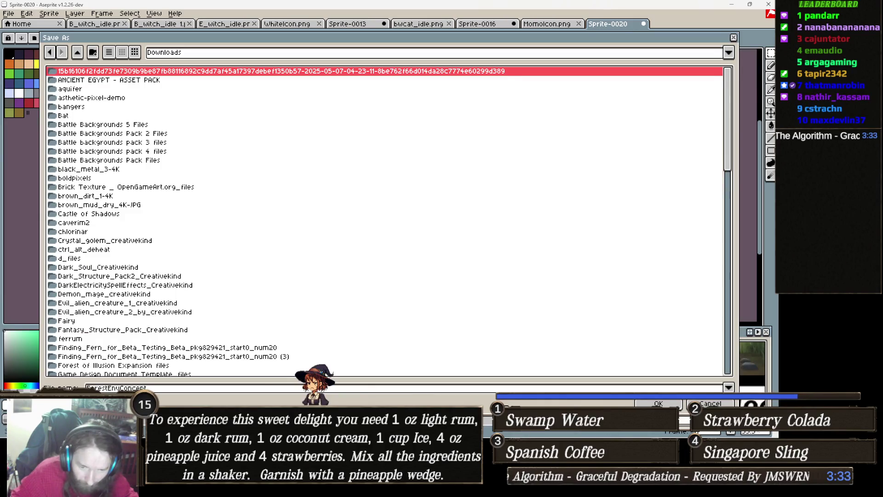
click(673, 404)
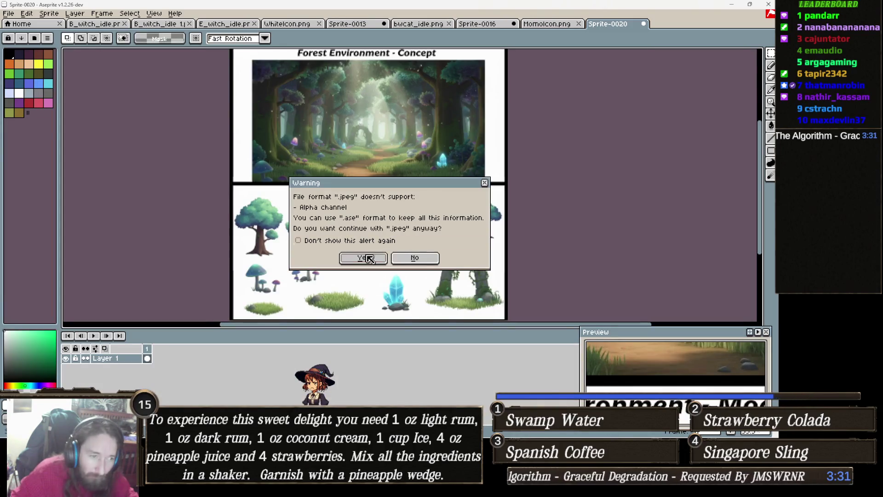
- Accept the no-alpha warning and JPEG options to finish saving, then minimize Aseprite
click(368, 258)
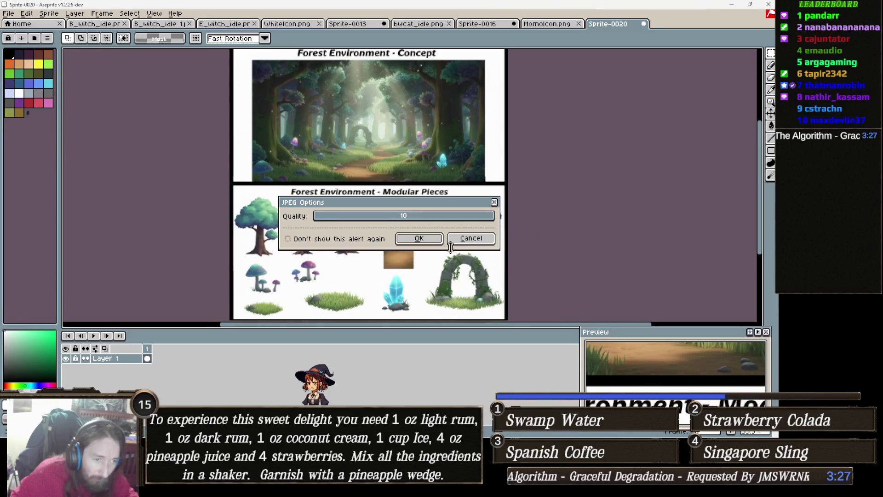
click(420, 239)
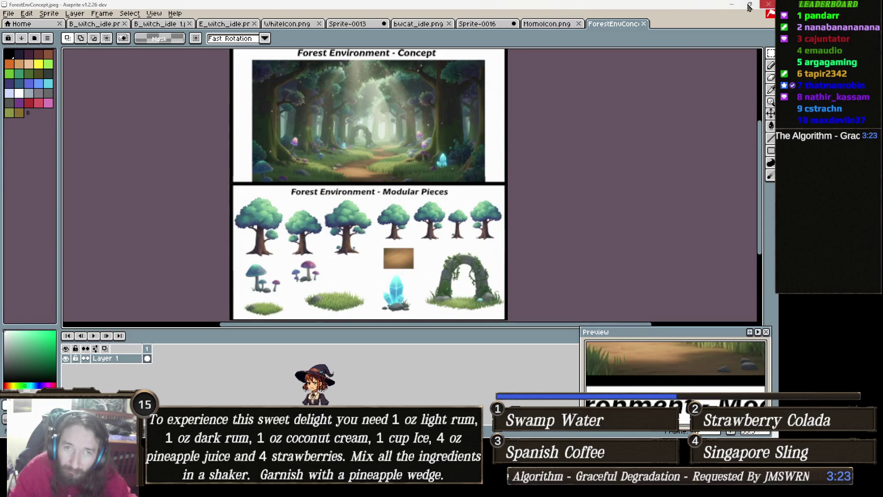
click(731, 4)
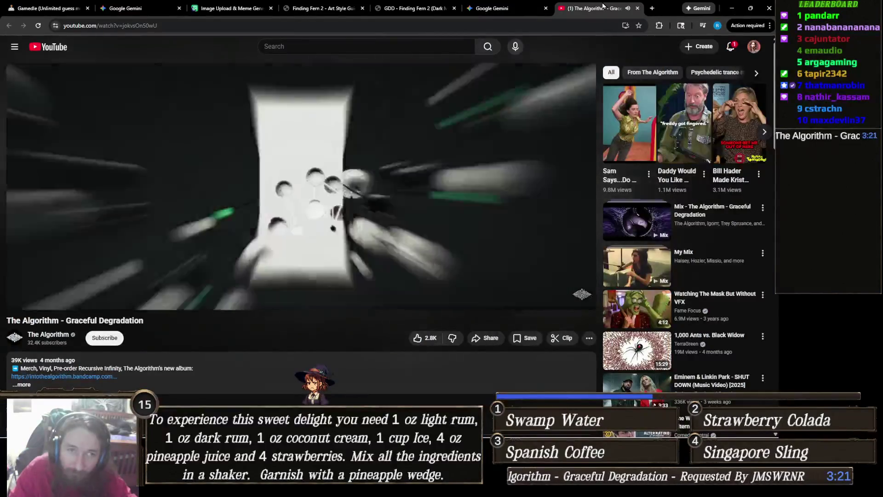
- Close the YouTube music video tab
click(637, 8)
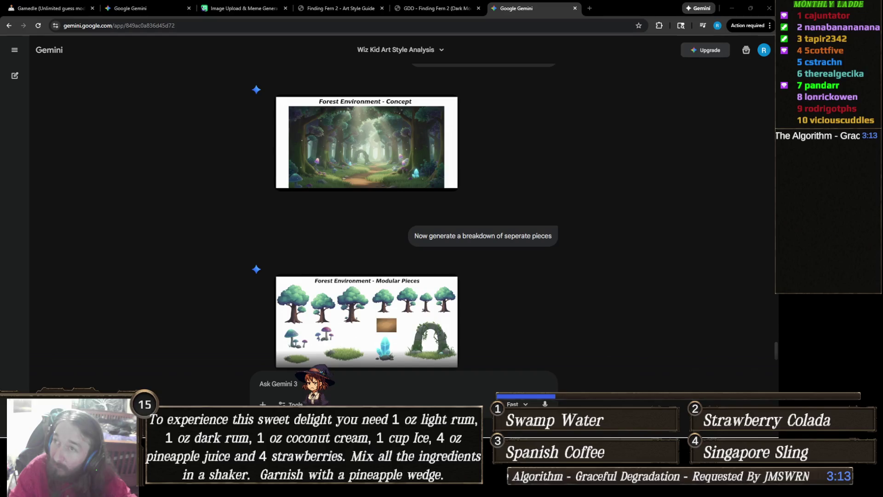
mouse_move(484, 438)
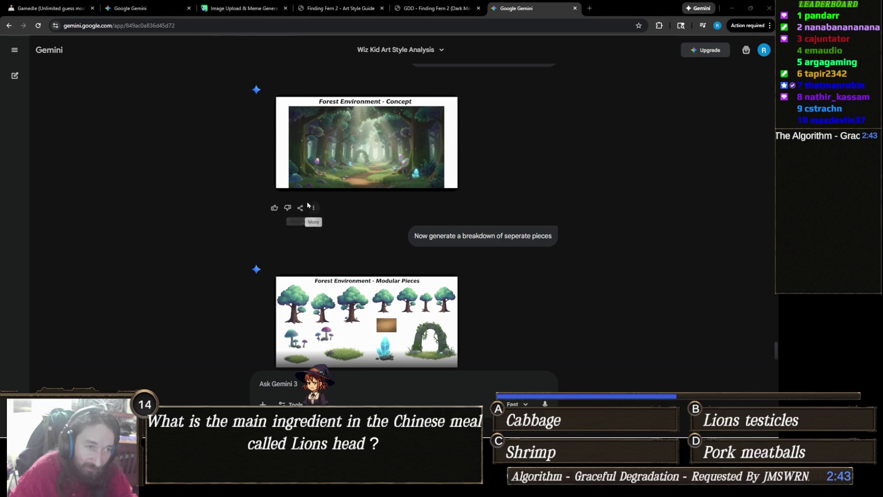
scroll(229, 175, down, 1)
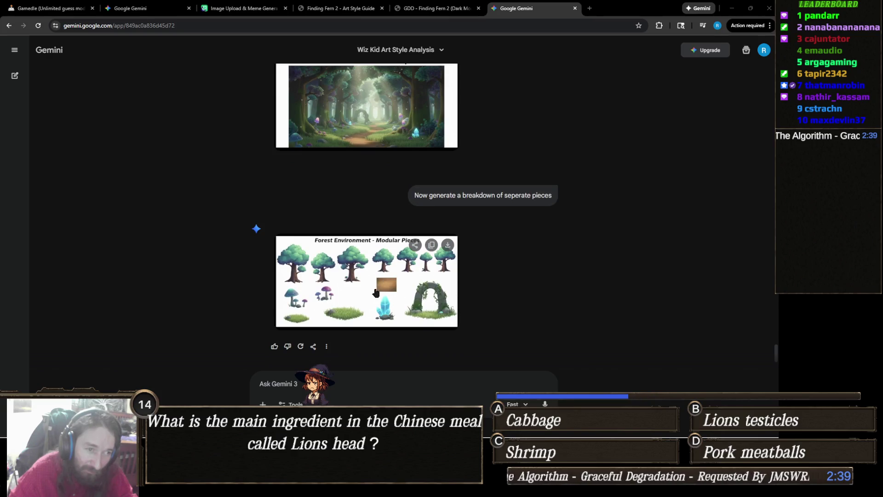
click(373, 292)
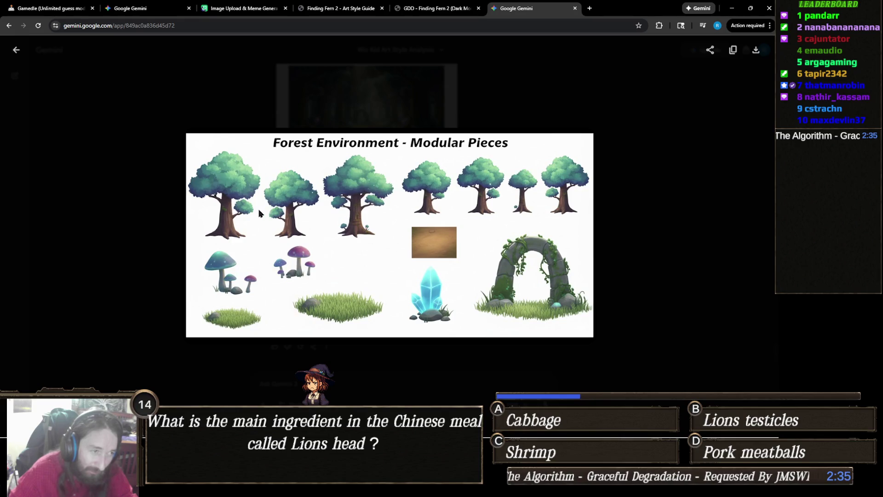
click(121, 275)
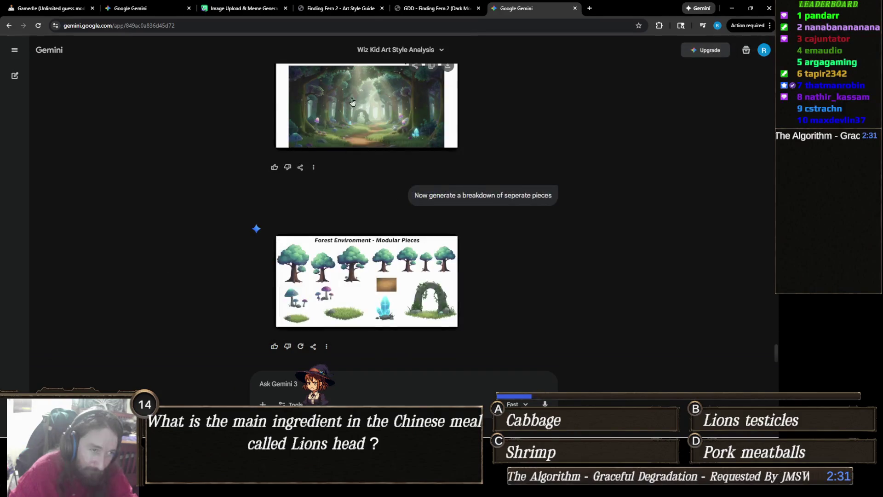
click(376, 96)
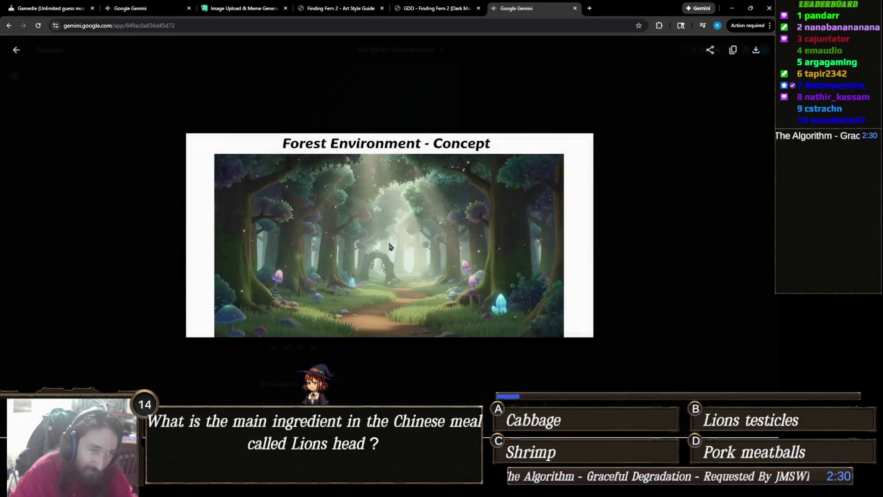
click(147, 278)
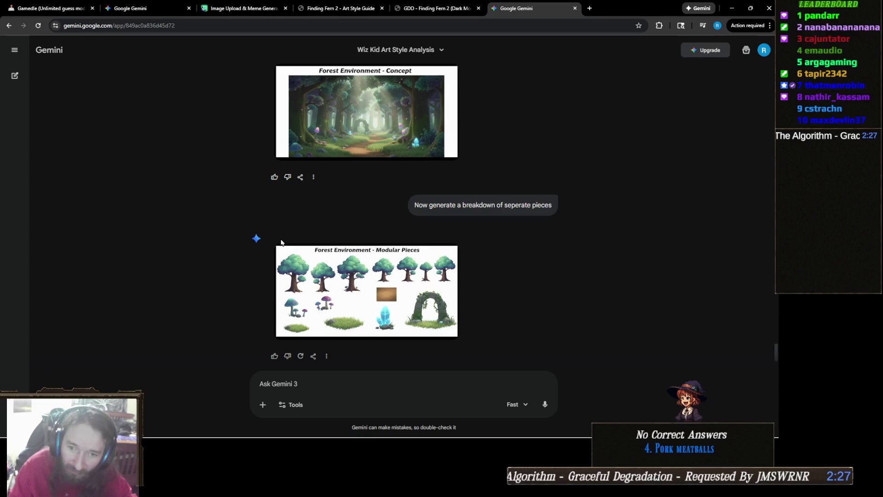
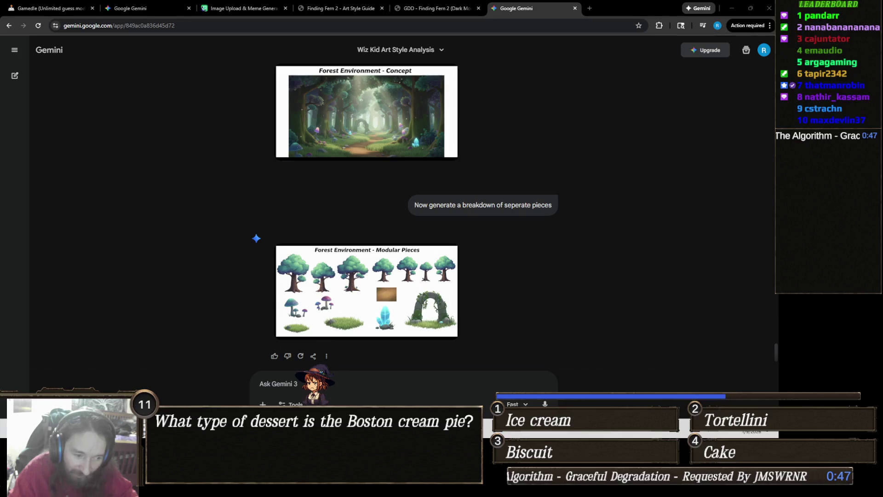
- Copy the Forest Environment modular pieces sheet image, then scroll through the chat replies
mouse_move(440, 326)
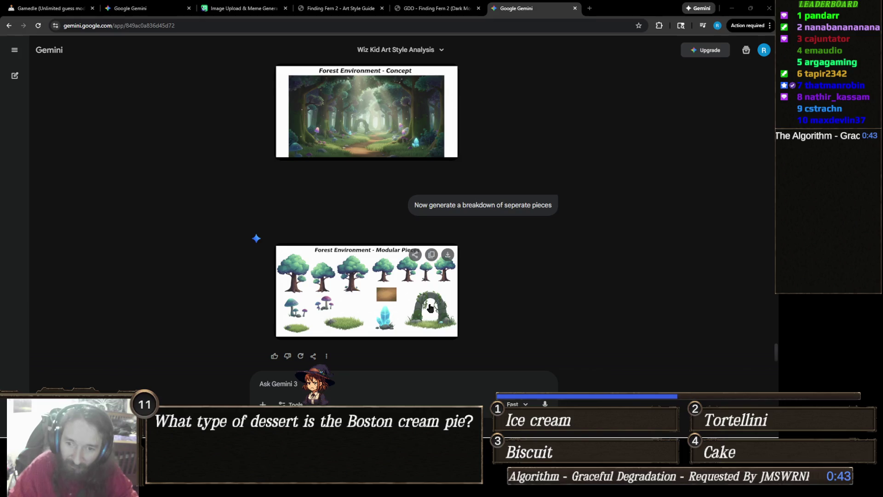
click(433, 249)
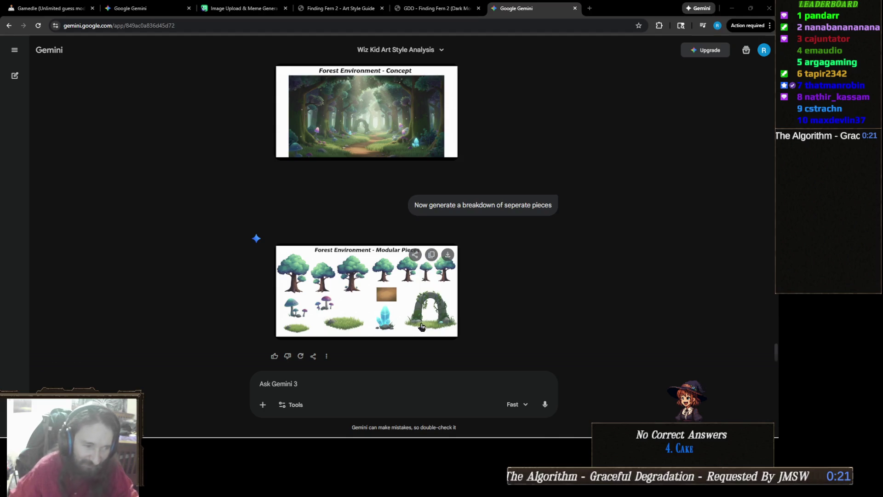
scroll(499, 319, down, 3)
scroll(429, 331, up, 4)
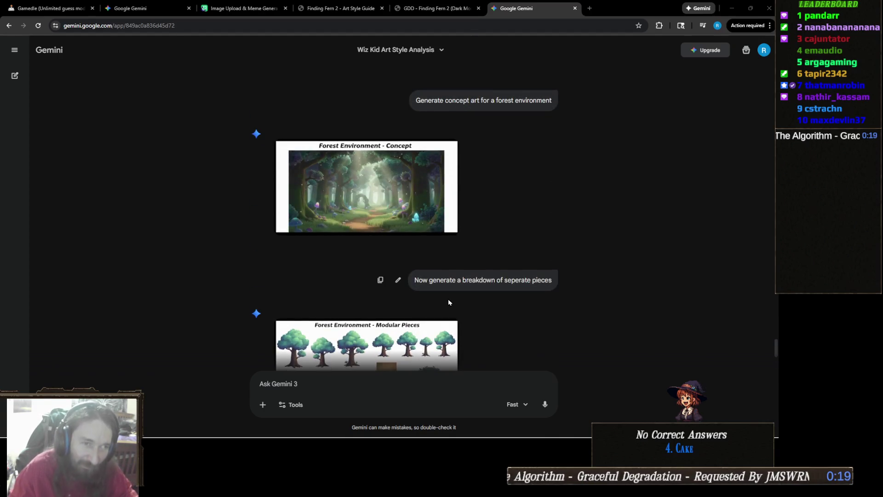
scroll(496, 297, down, 4)
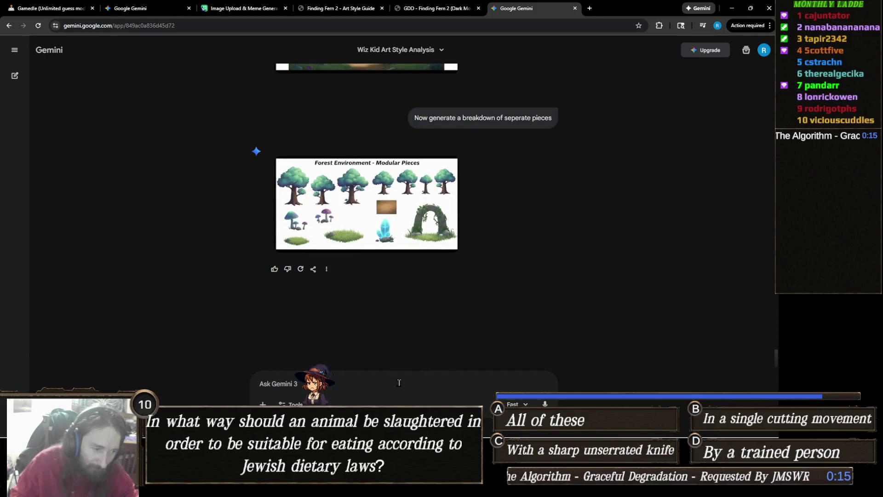
- Ask Gemini to 'Generate concept art for a medieval city environment' and wait for the image
text(Generate co)
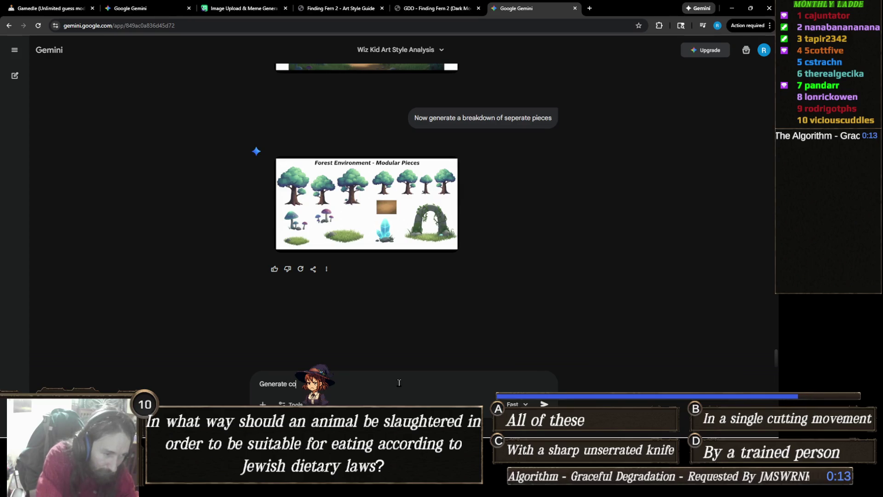
text(for a)
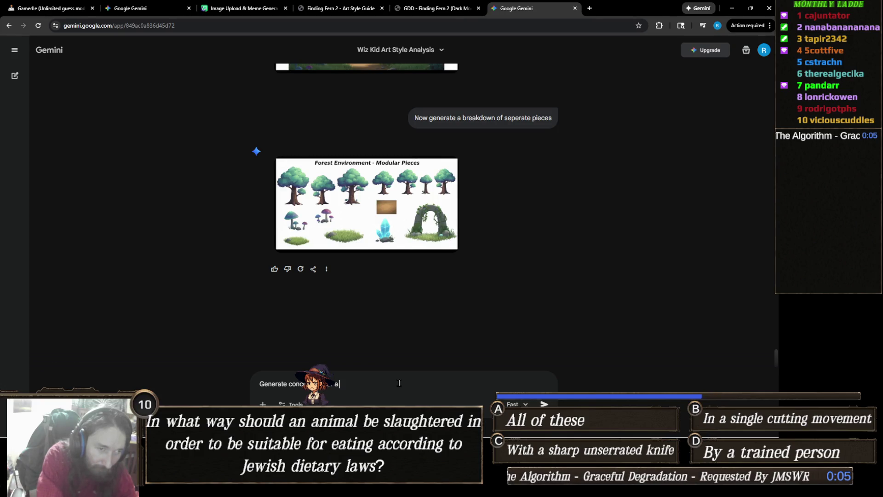
text(edieval c)
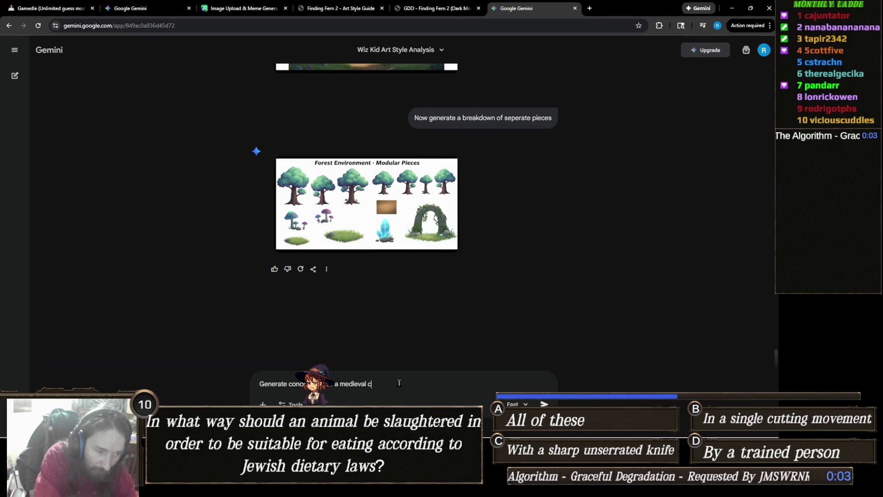
text(ity environment)
key(Return)
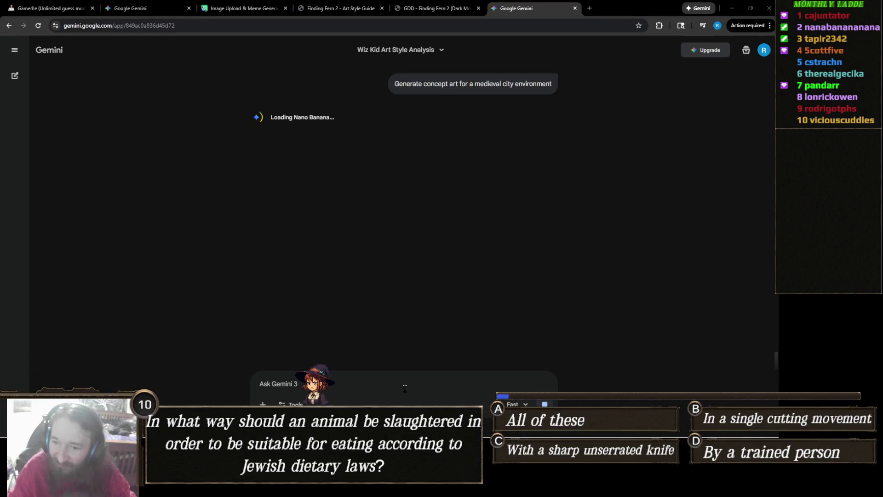
mouse_move(413, 430)
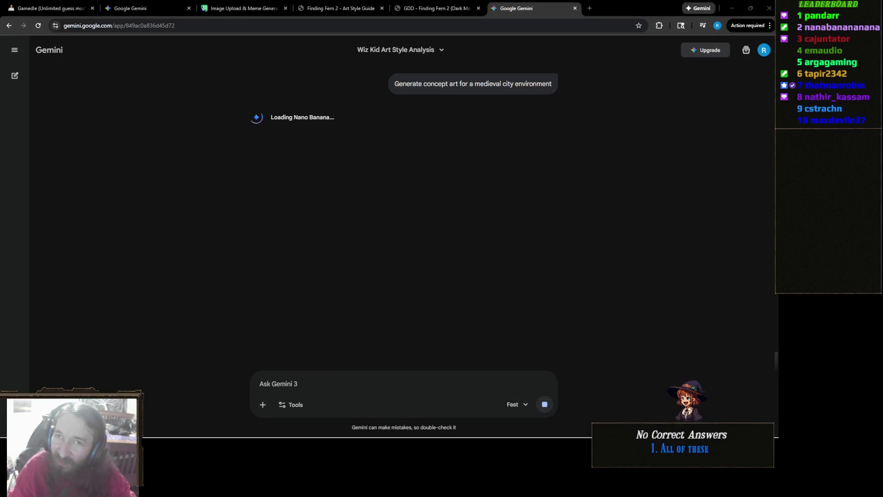
mouse_move(525, 436)
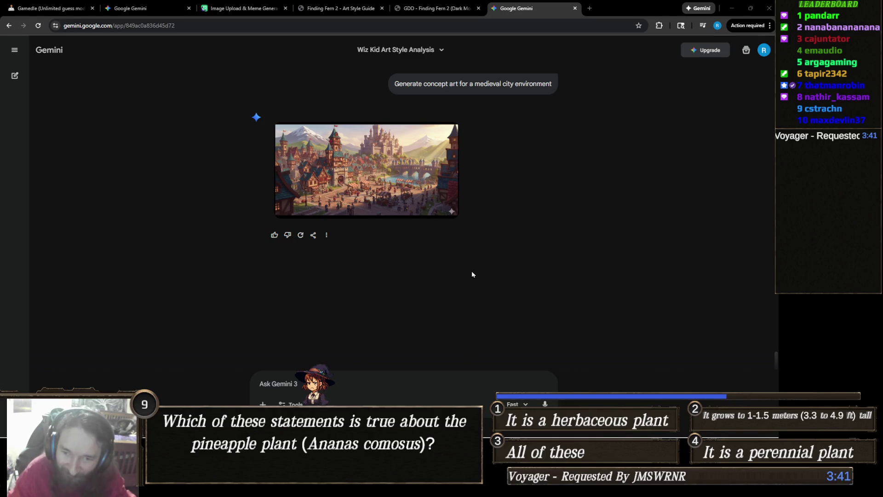
- Send the prompt 'Generate the seperated pieces one' for the city art, then switch to Gamedle
mouse_move(402, 222)
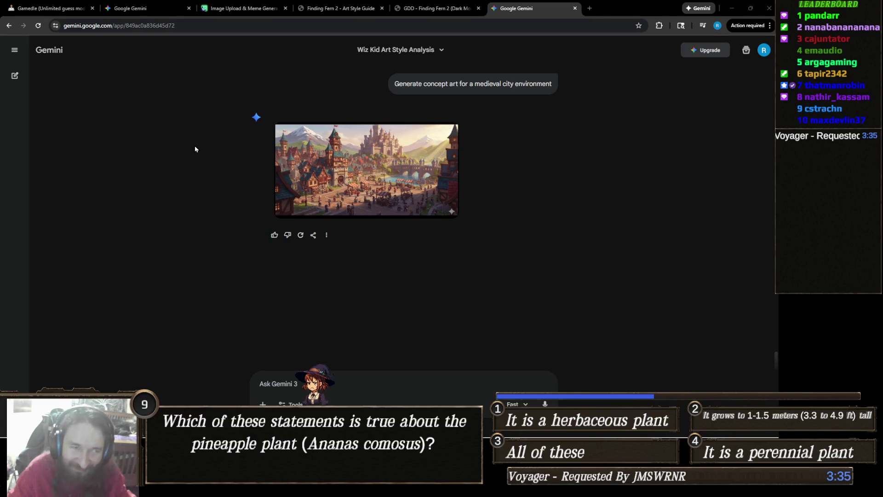
click(357, 380)
text(Gene)
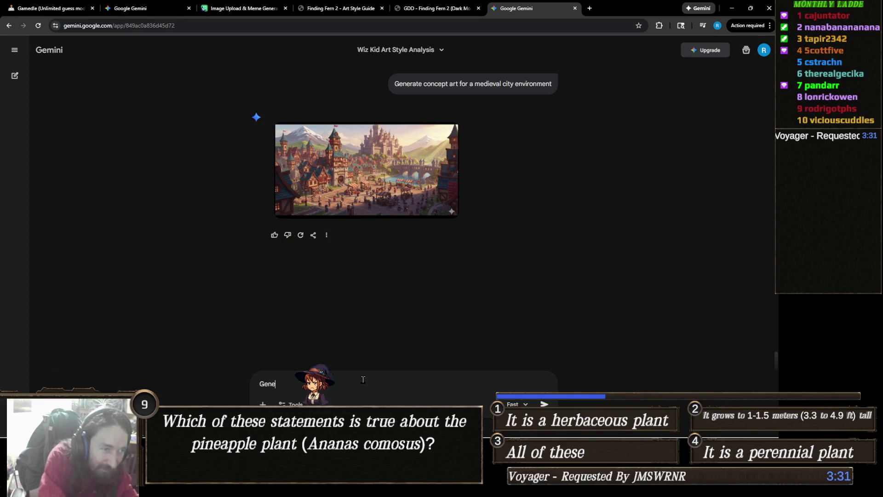
text(rate a)
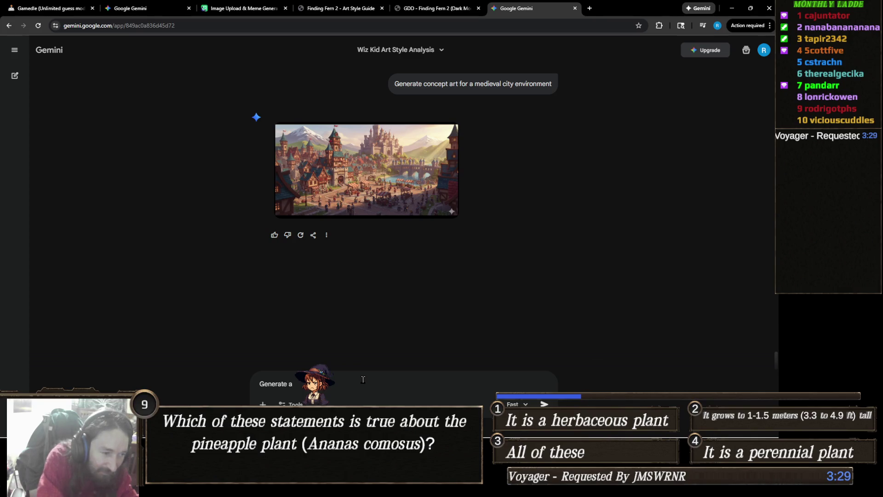
text(e s pi)
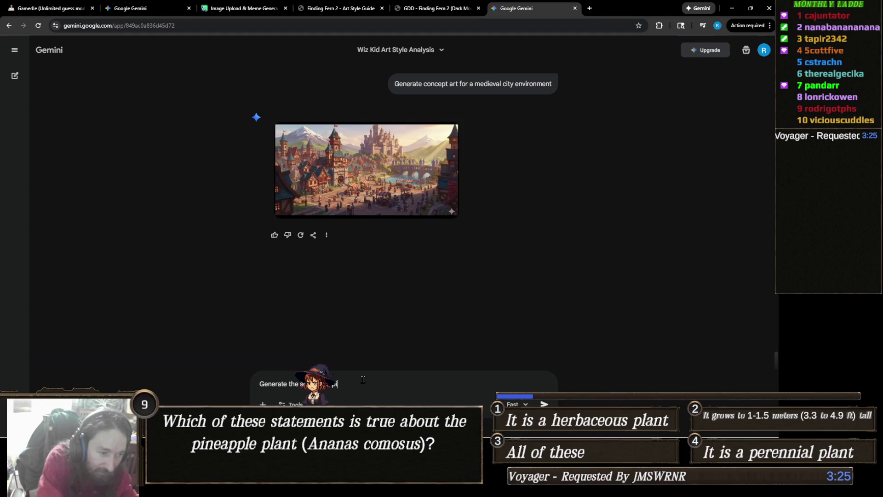
text(s one)
key(Return)
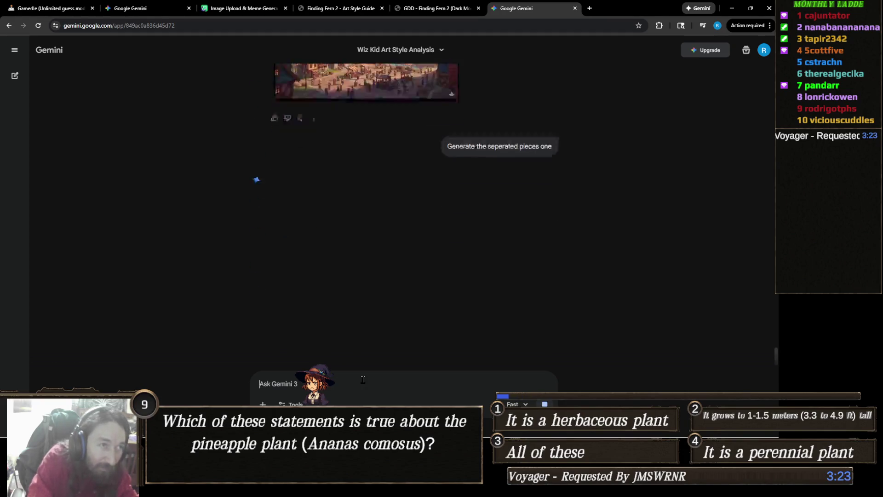
click(51, 8)
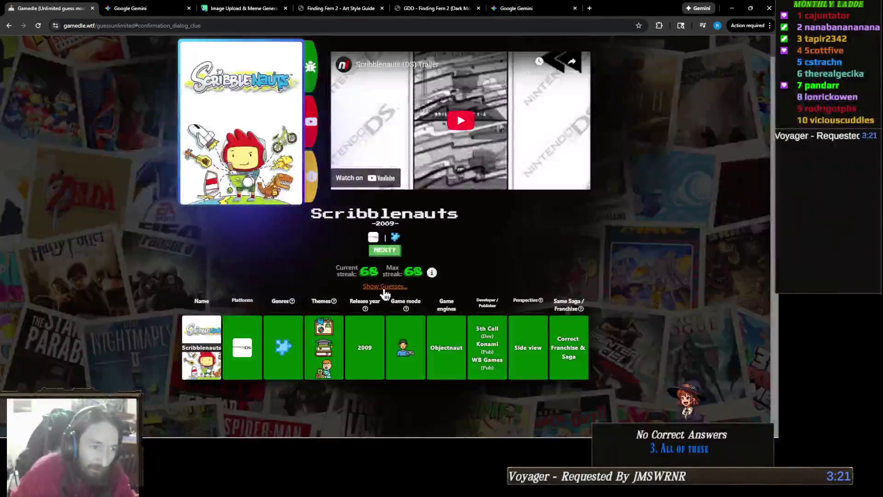
- Guess Fallout 2 from the suggestions, winning the round and raising the streak to 69
click(386, 251)
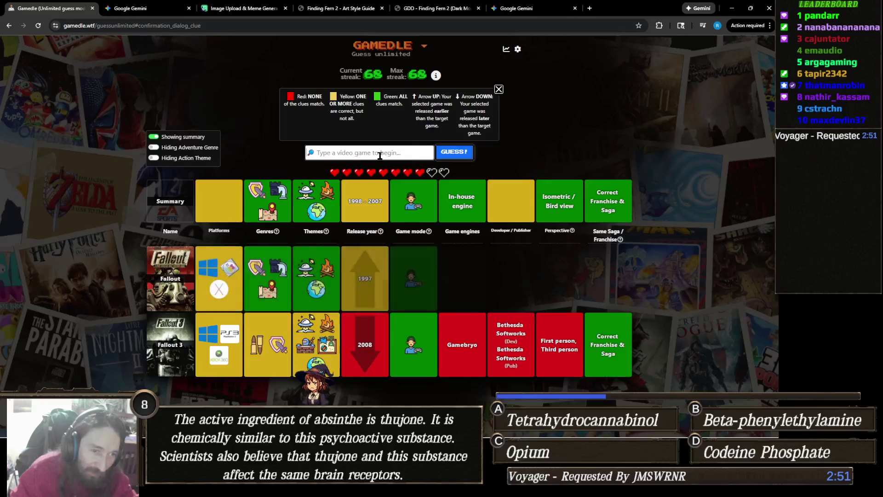
text(Fallout)
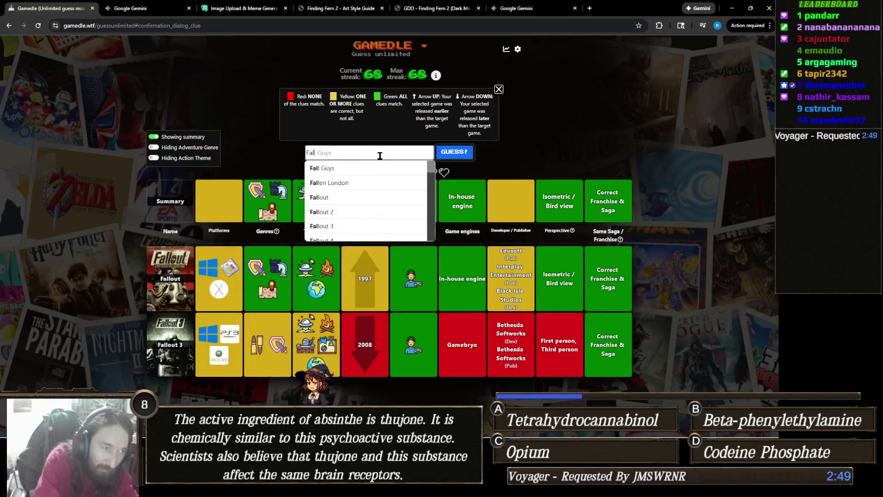
click(351, 183)
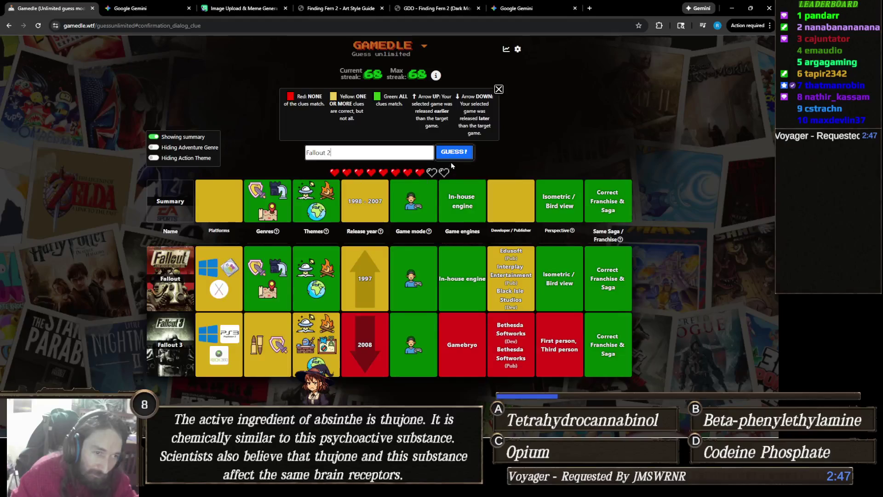
click(454, 152)
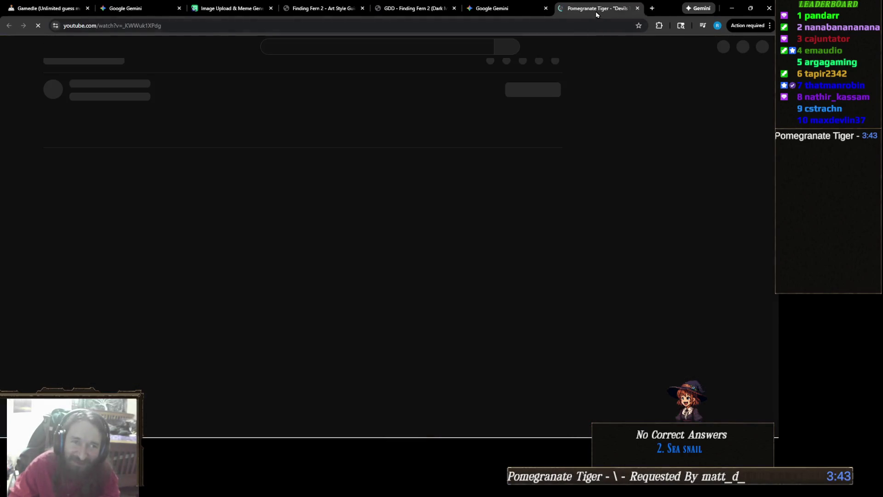
- Pop the YouTube video out into its own window and return to the Gamedle tab
drag(595, 12, 764, 4)
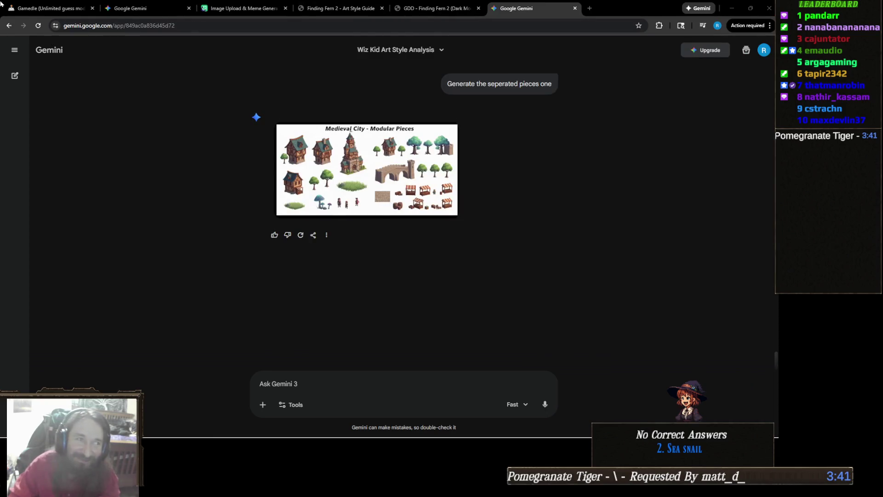
click(77, 4)
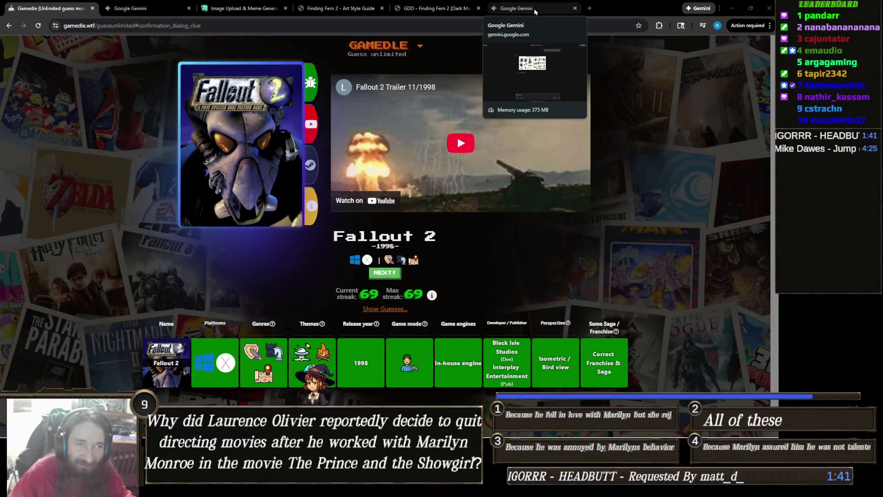
- Open a new empty browser tab
click(590, 8)
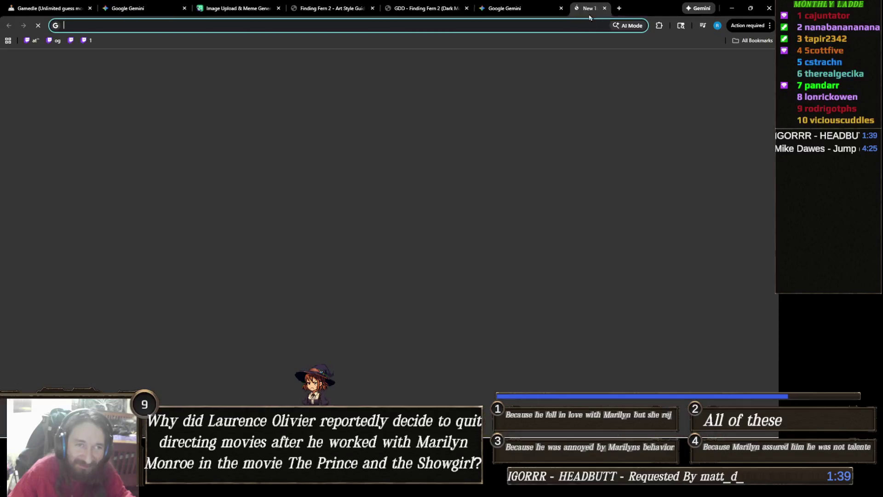
- Go to twitch.tv/thatmanrobin, unmute the live stream and open the channel's home page
text(that)
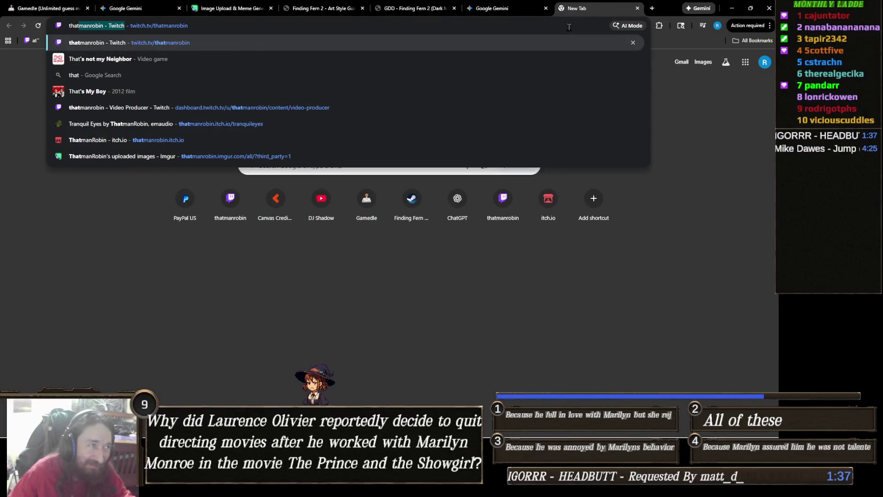
key(Return)
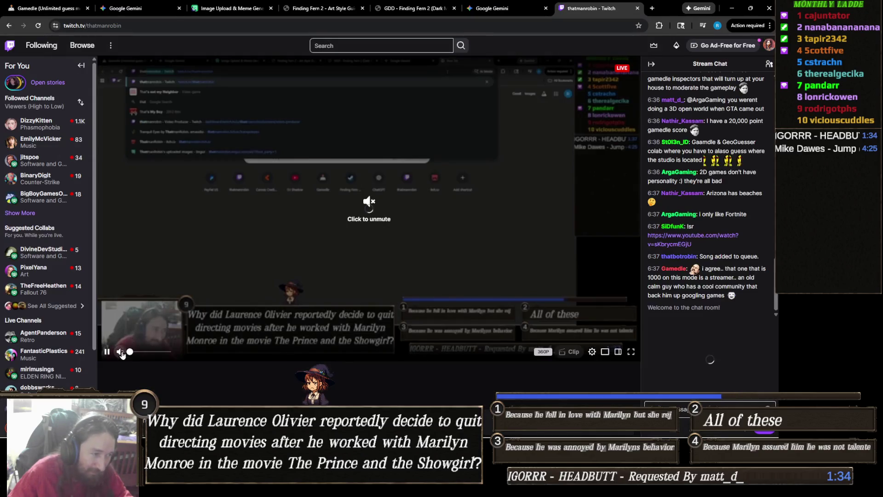
click(122, 353)
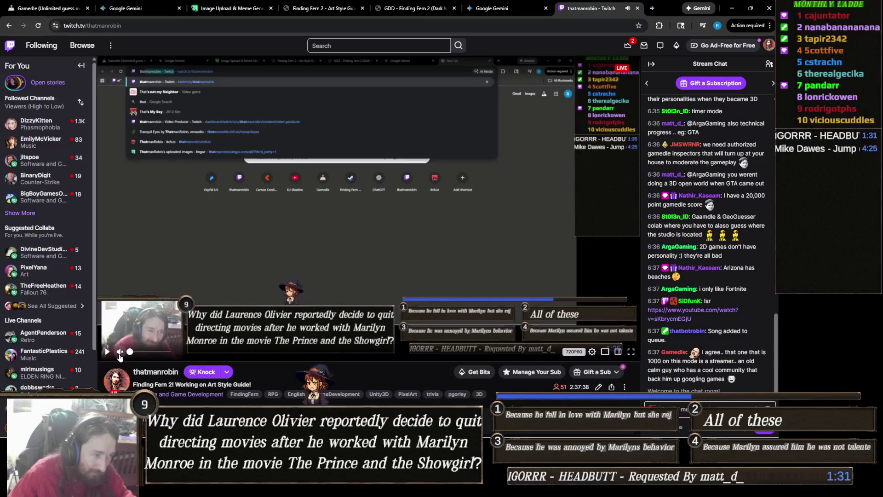
scroll(163, 298, down, 2)
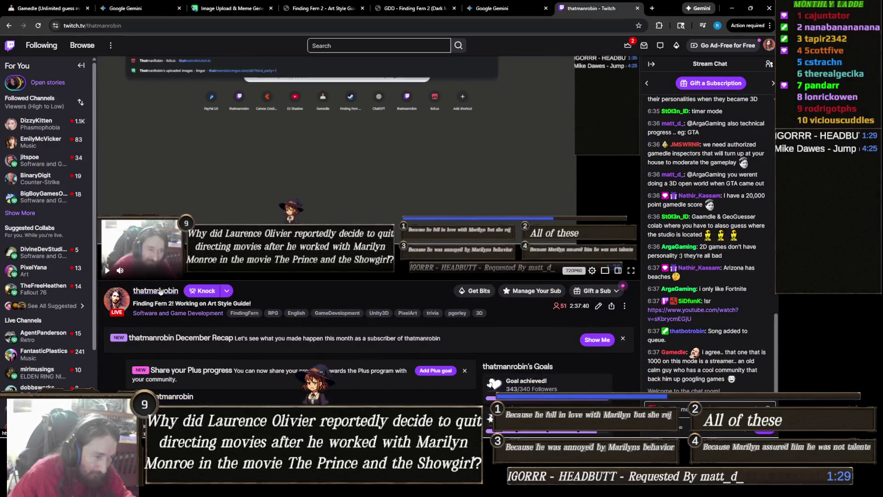
click(165, 290)
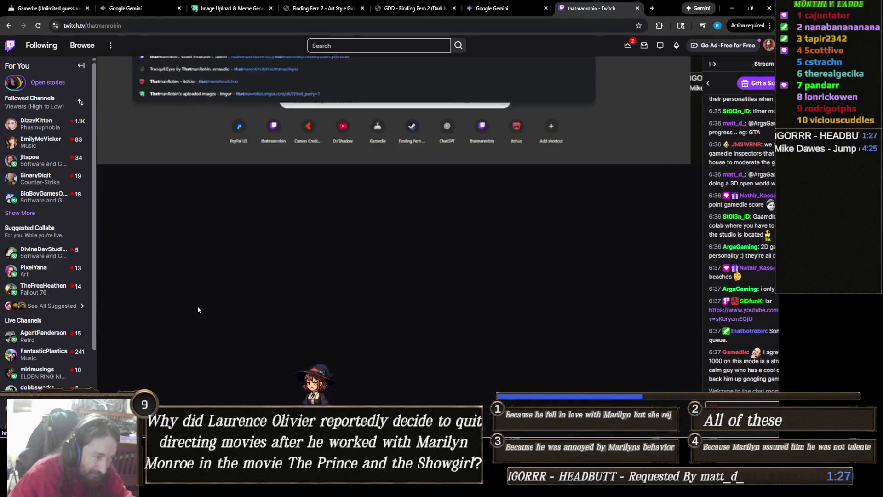
scroll(225, 274, down, 3)
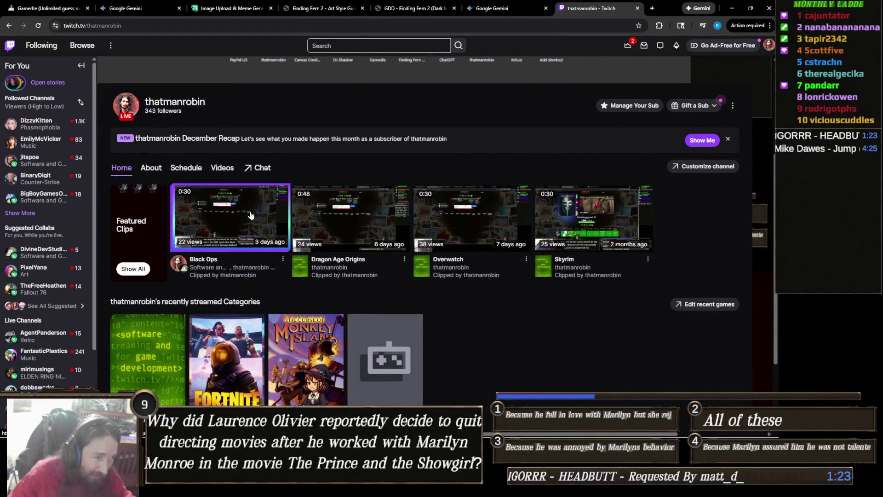
- Watch the Skyrim featured clip, then reload, play, pause and close the Black Ops clip
click(575, 226)
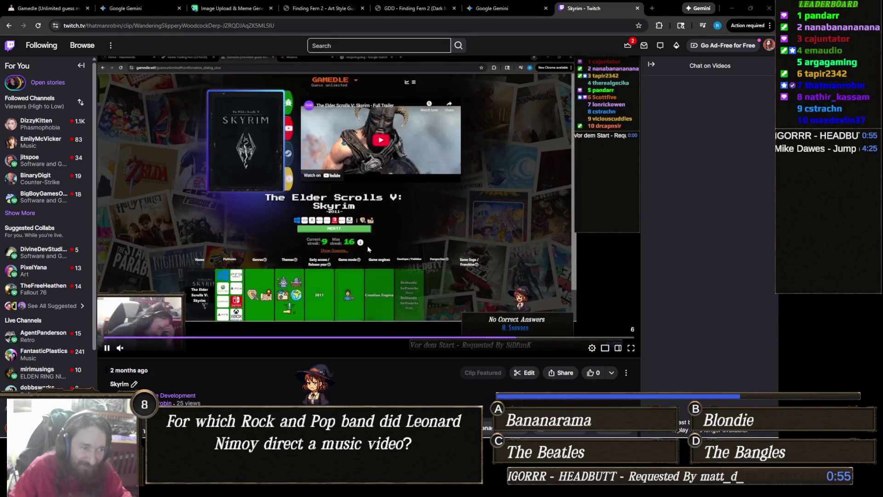
click(7, 26)
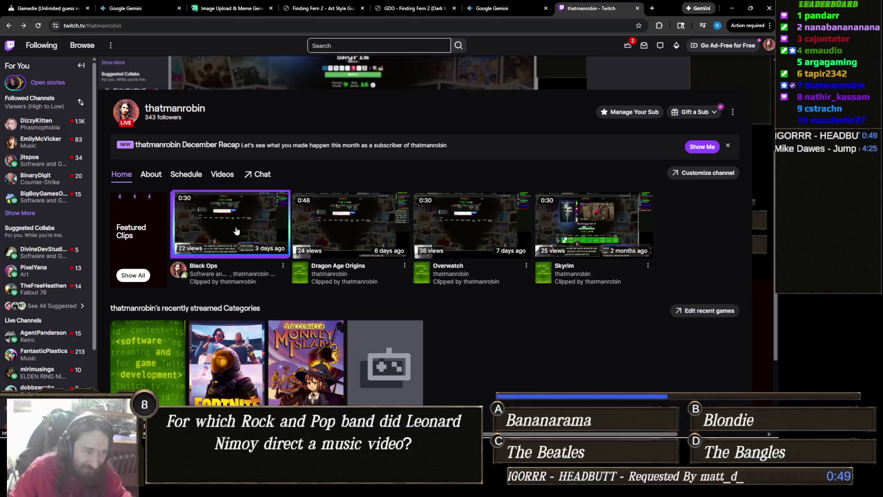
click(235, 230)
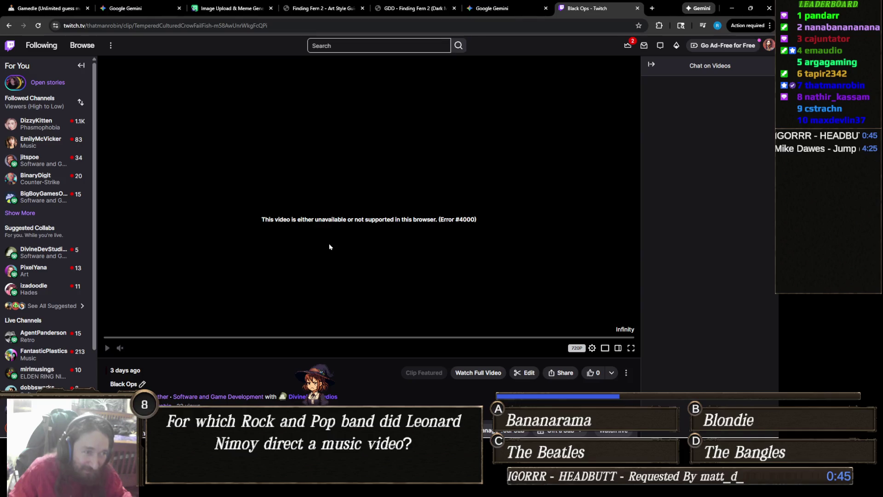
key(F5)
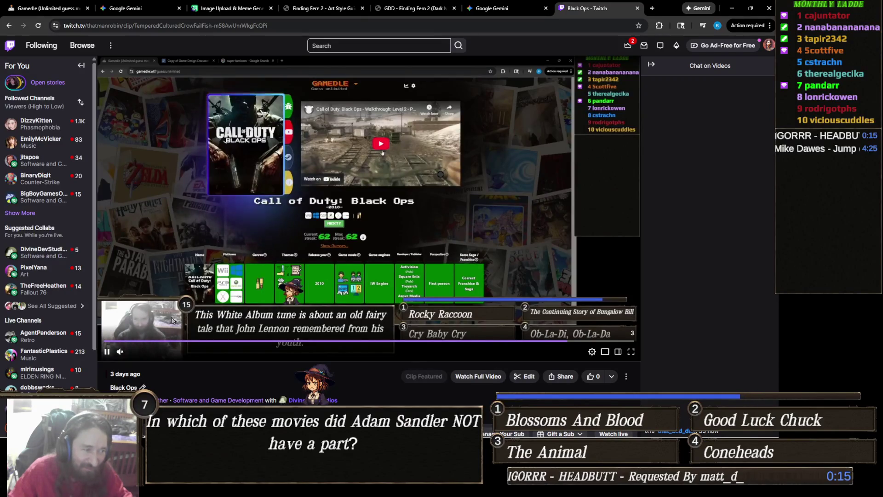
click(107, 351)
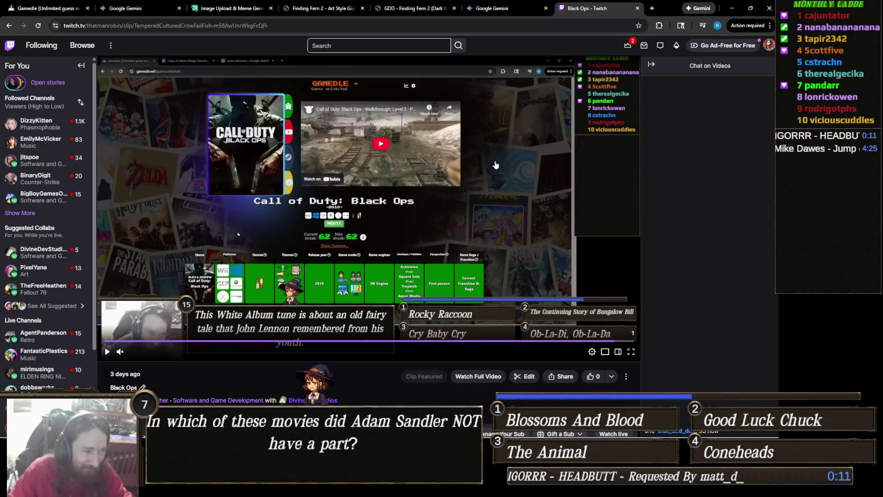
click(637, 8)
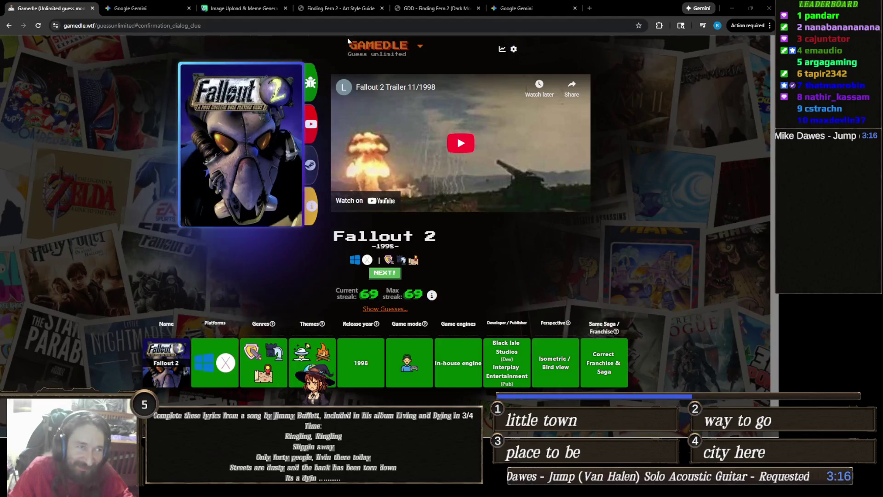
- Switch to the Finding Fern 2 Art Style Guide tab
click(330, 8)
- Collapse the Skye, Brook, Fern, Ember, Wiz Kid and Momo character cards, then return to Gemini
scroll(371, 139, up, 8)
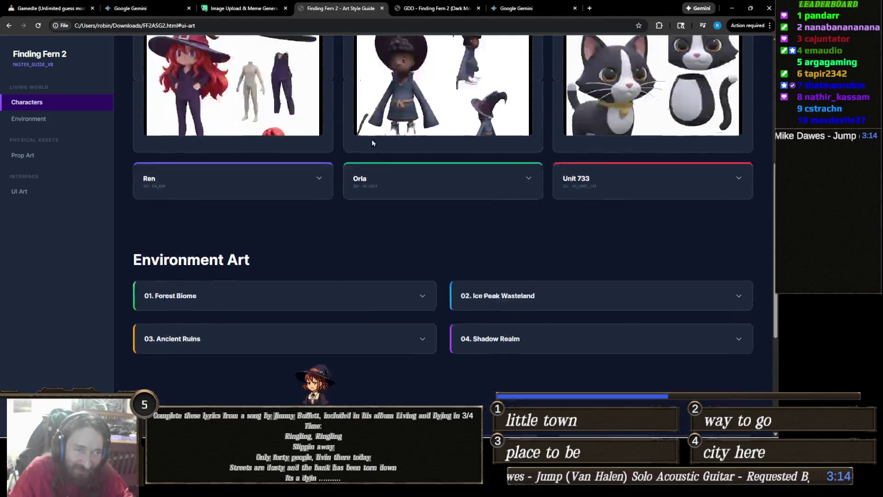
click(322, 112)
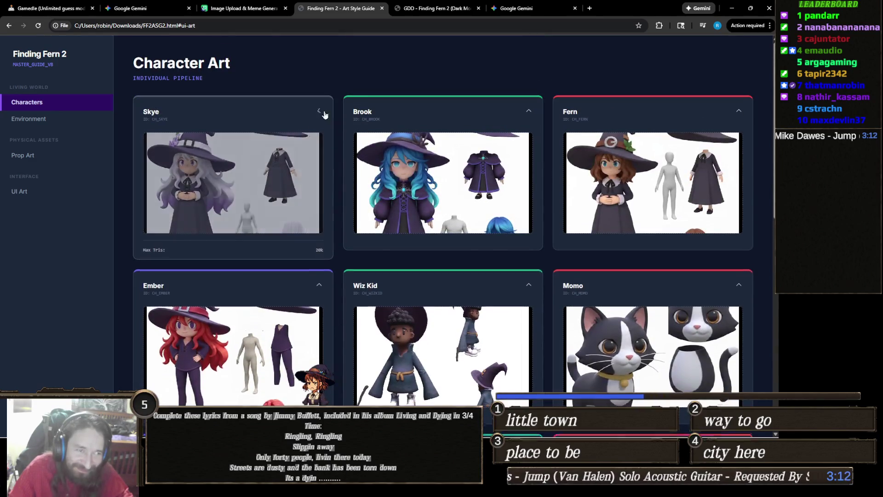
click(421, 114)
click(600, 112)
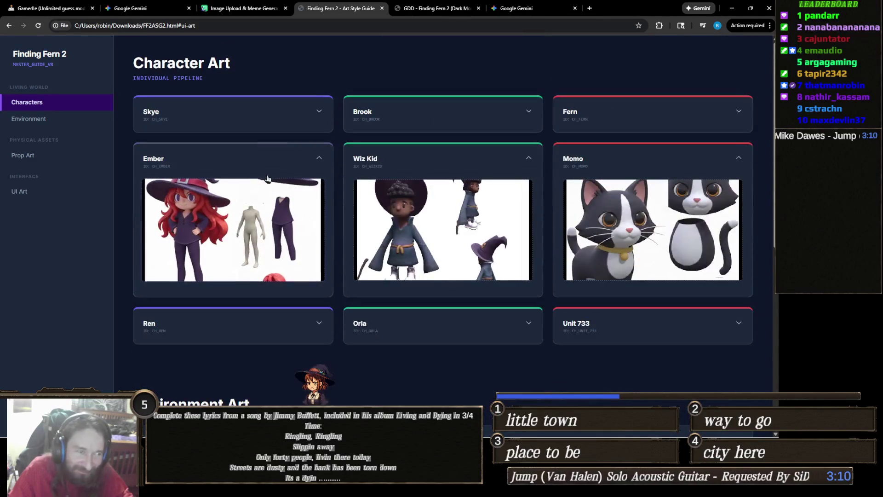
click(308, 162)
click(469, 163)
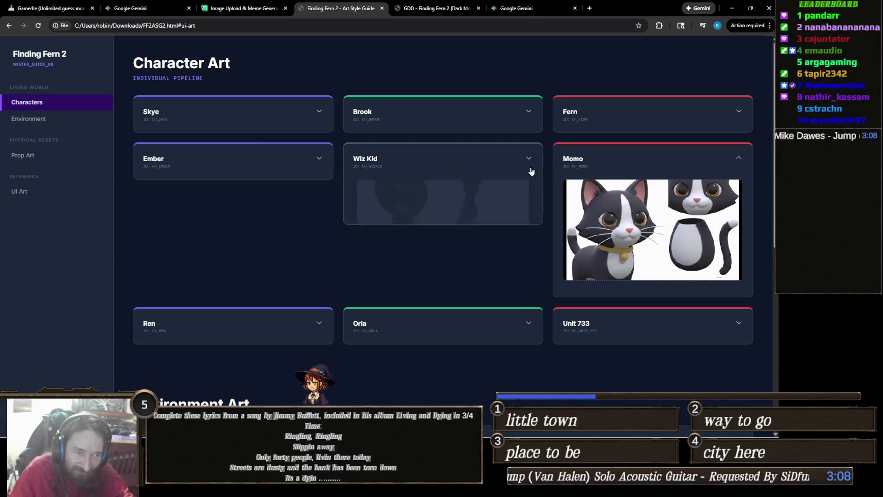
click(618, 167)
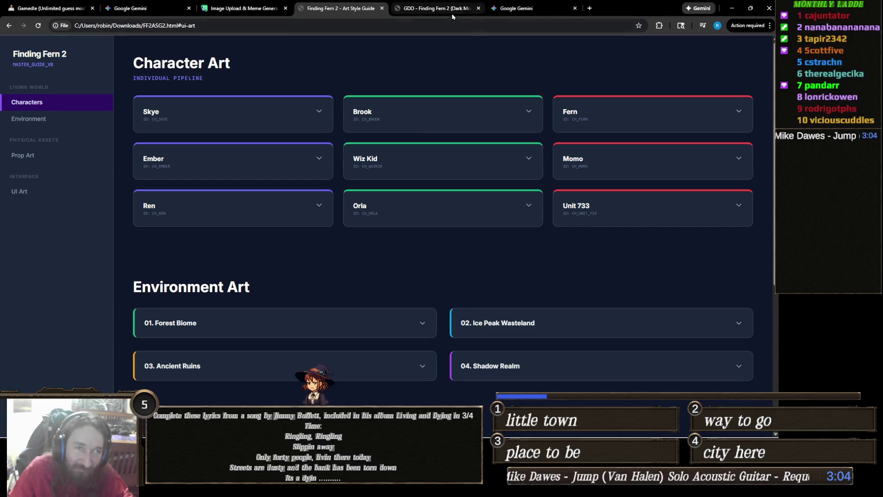
click(510, 8)
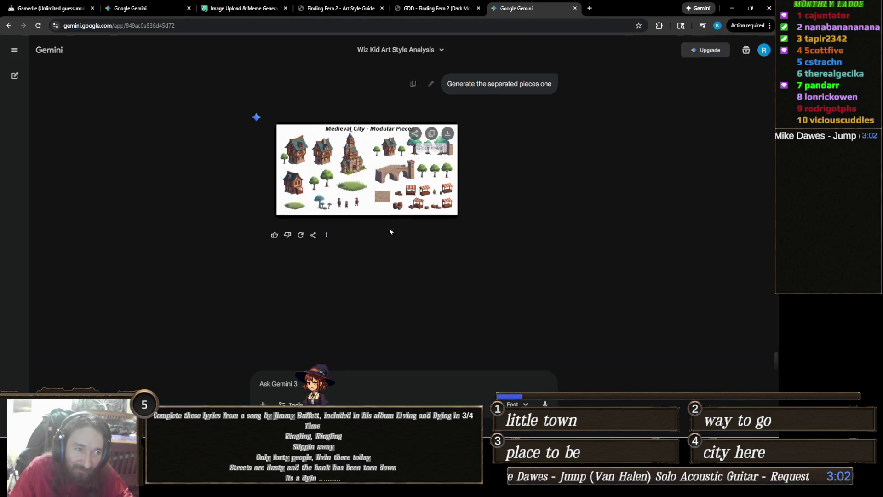
- Enlarge and close the medieval city art and Medieval City - Modular Pieces sheet, then open the GDD
scroll(385, 247, up, 4)
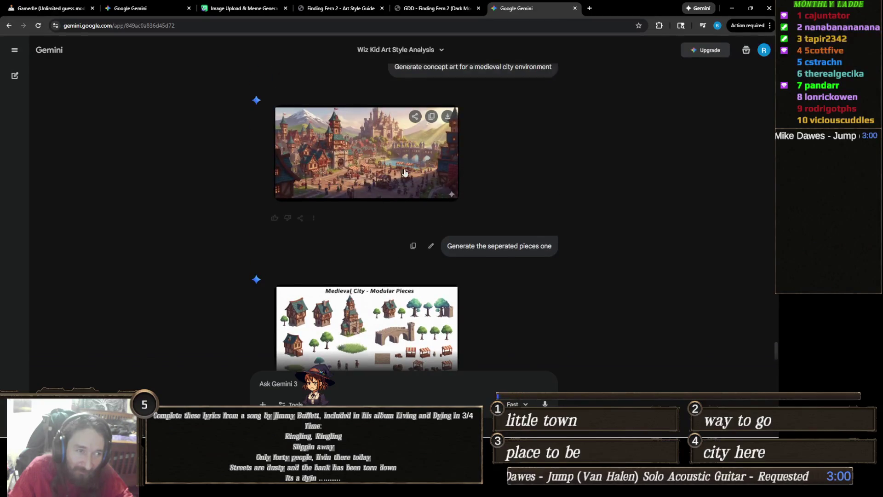
click(413, 154)
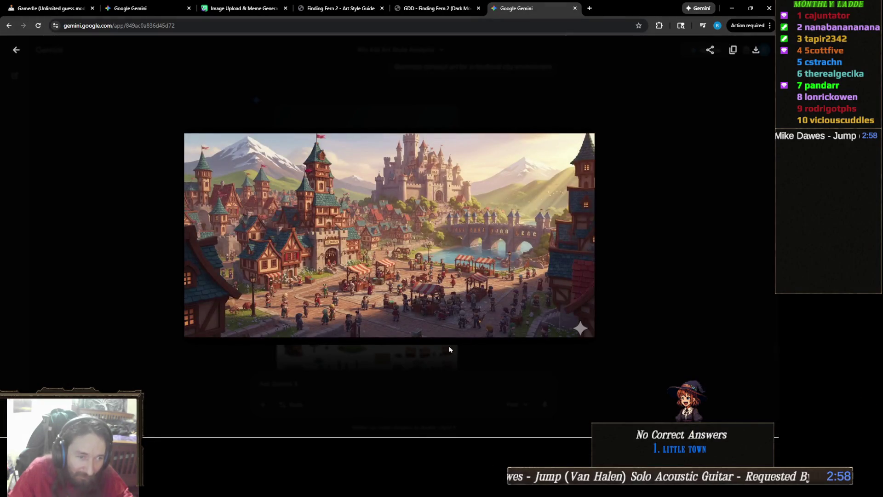
click(208, 363)
click(357, 343)
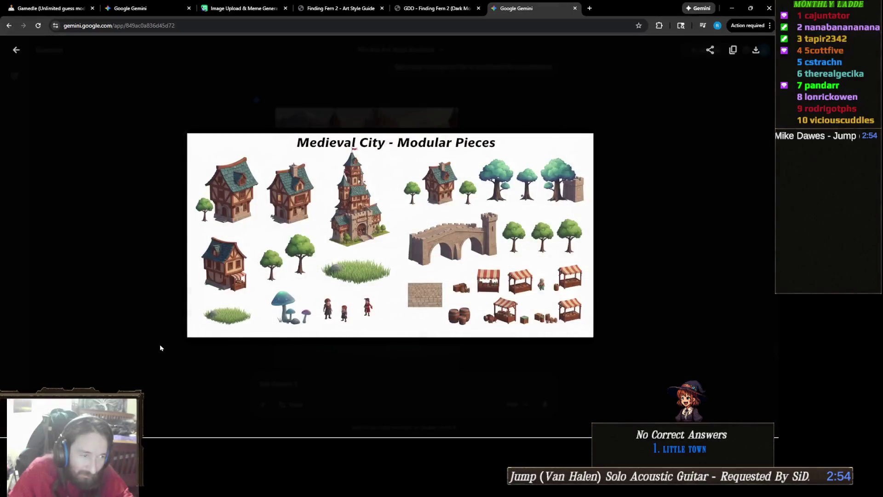
click(148, 323)
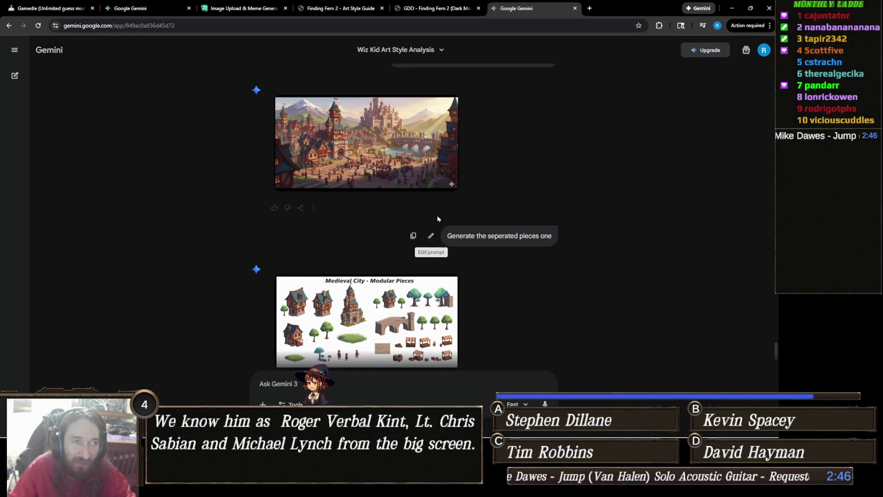
click(451, 4)
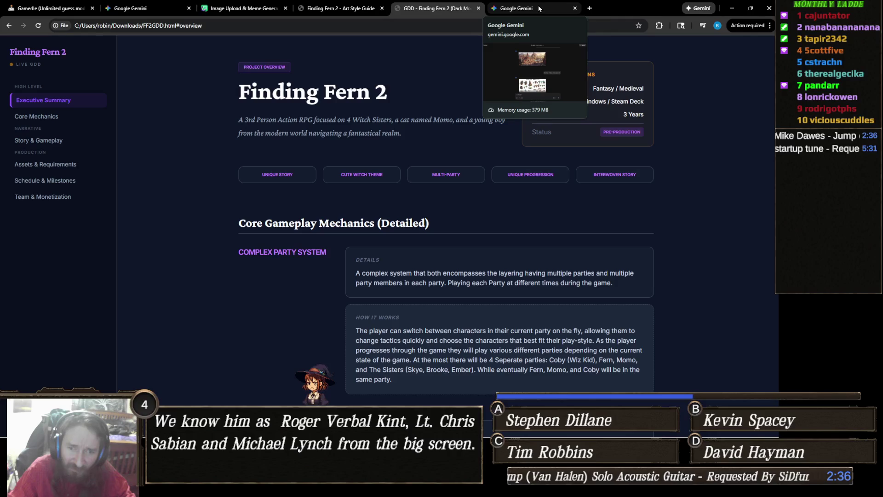
- Skim the Finding Fern 2 GDD down to Development Schedule and back up, then start a new browser tab
scroll(386, 193, down, 3)
scroll(386, 194, up, 3)
scroll(396, 205, down, 10)
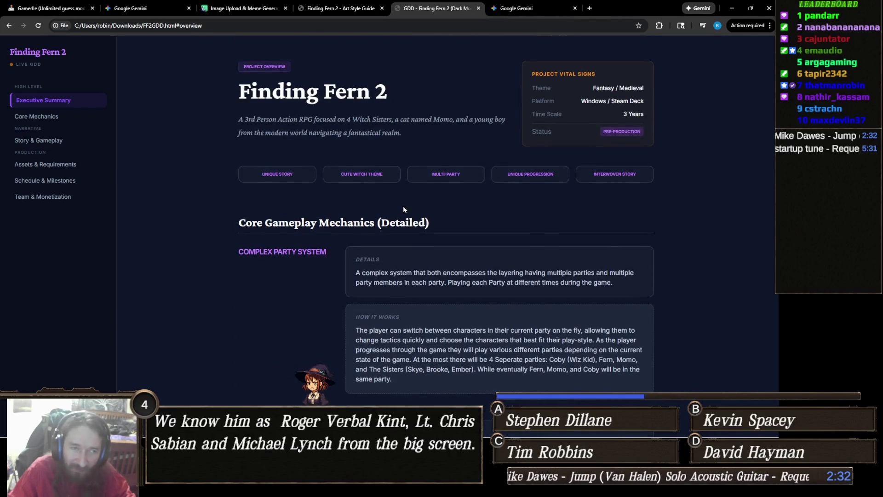
scroll(405, 205, down, 20)
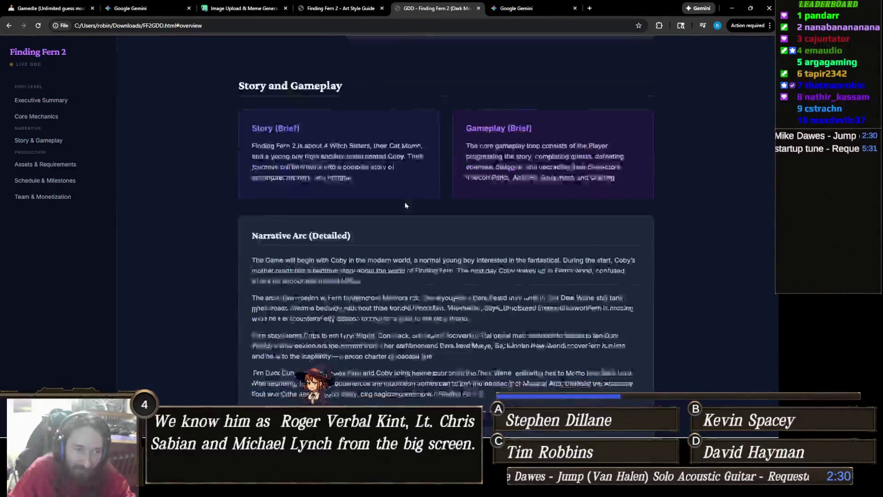
scroll(405, 205, down, 9)
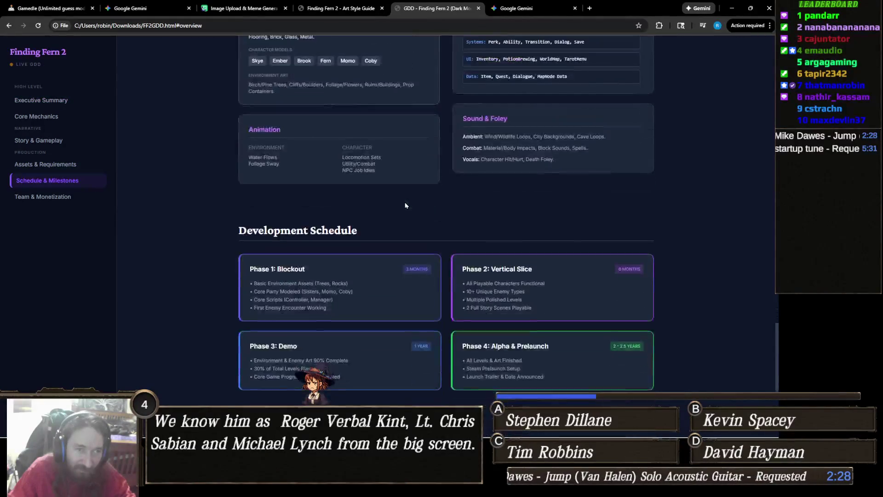
scroll(397, 197, up, 10)
scroll(397, 197, up, 20)
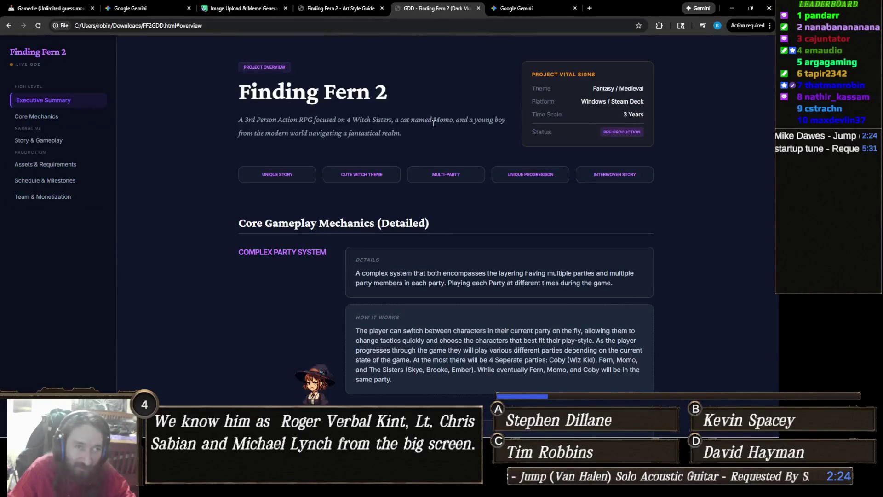
click(589, 9)
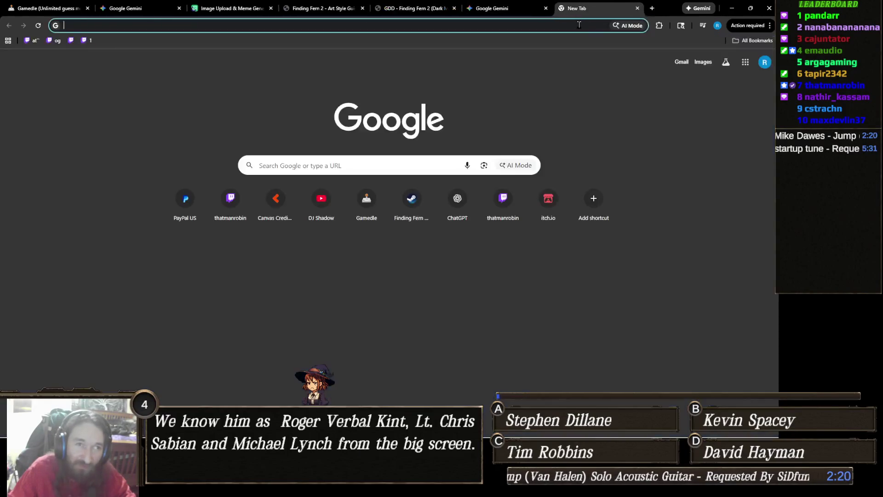
- Go to the Finding Fern Steam store page via the 'finding' address-bar suggestion
click(579, 25)
text(finding)
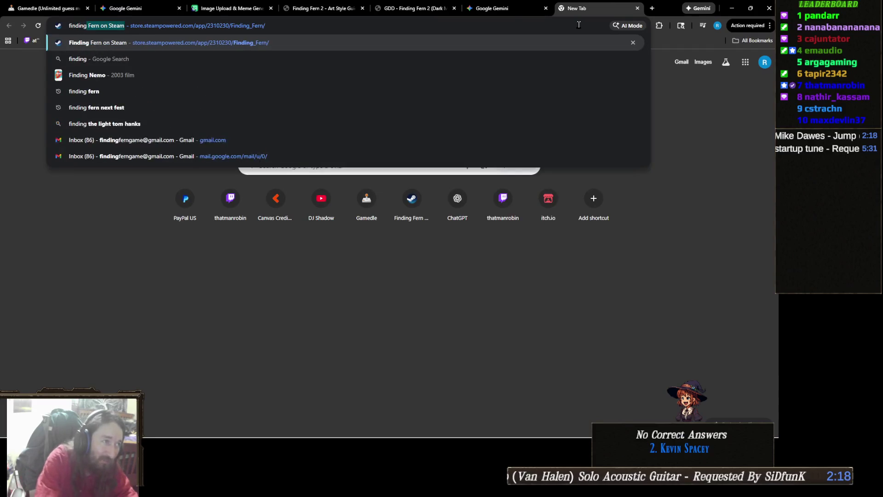
key(Return)
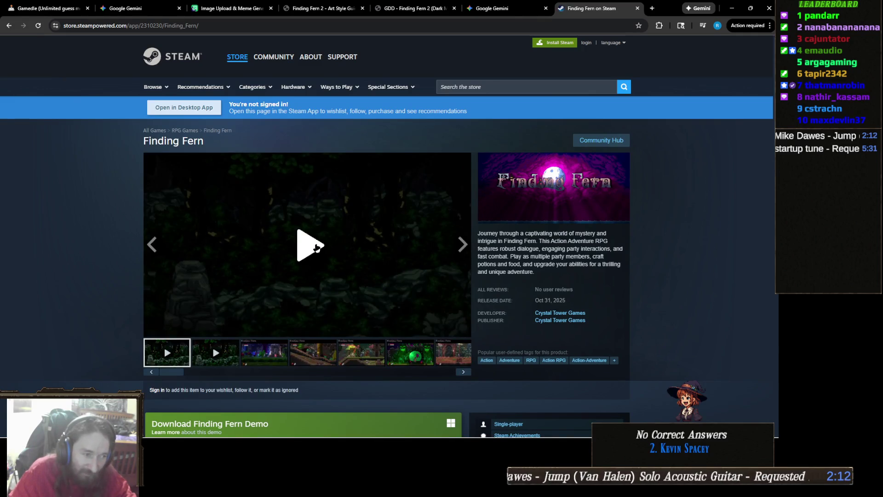
- Play the Finding Fern trailer fullscreen, returning to it after the Start menu appears
click(463, 332)
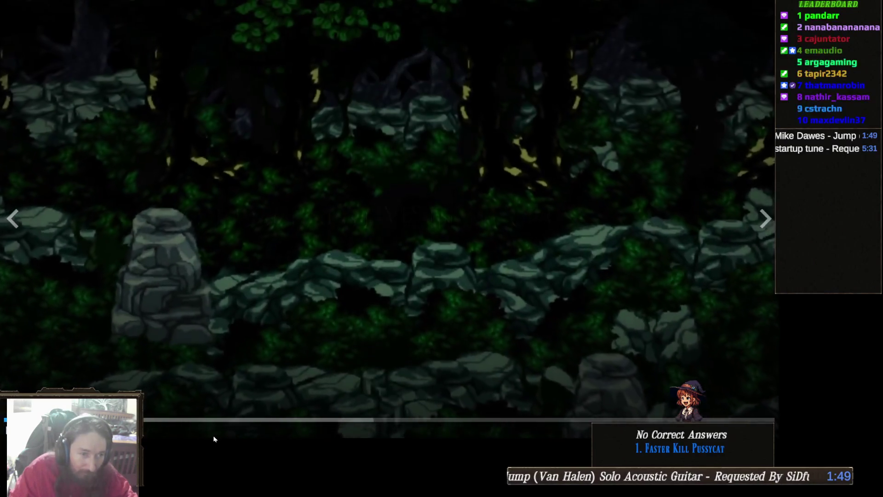
key(super)
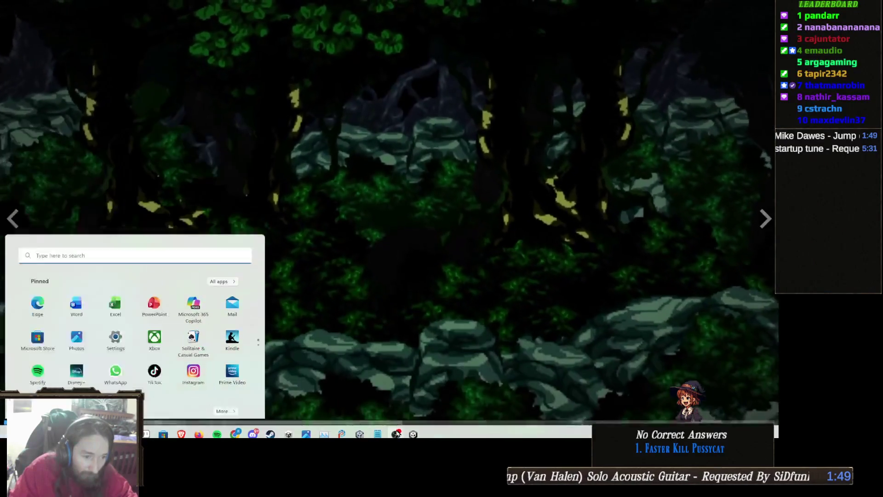
click(396, 331)
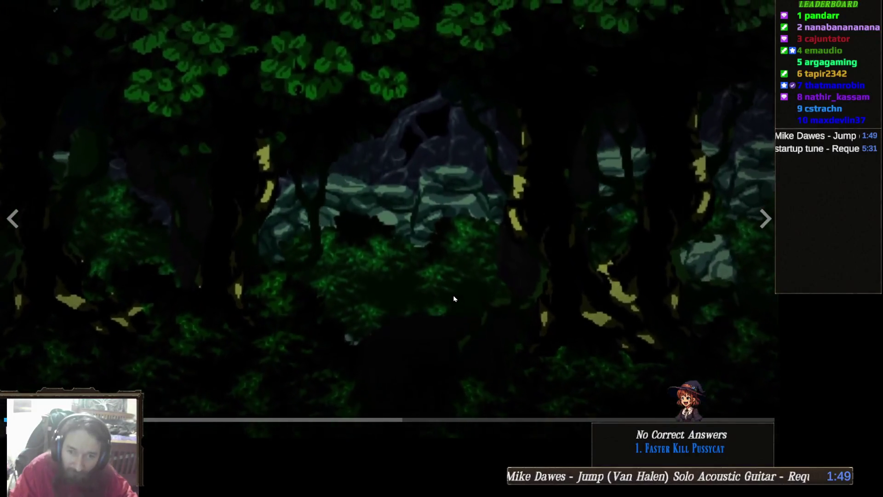